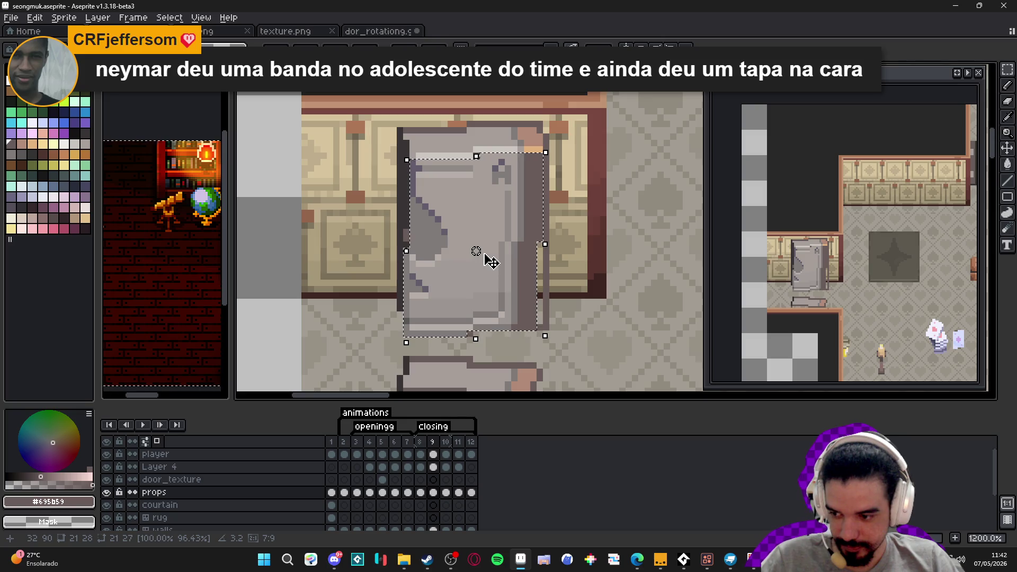
# Commit the door's moved position and paint a sampled grey line down its edge.
pyautogui.hotkey('ctrl', 'd')
pyautogui.scroll(3, 475, 295)
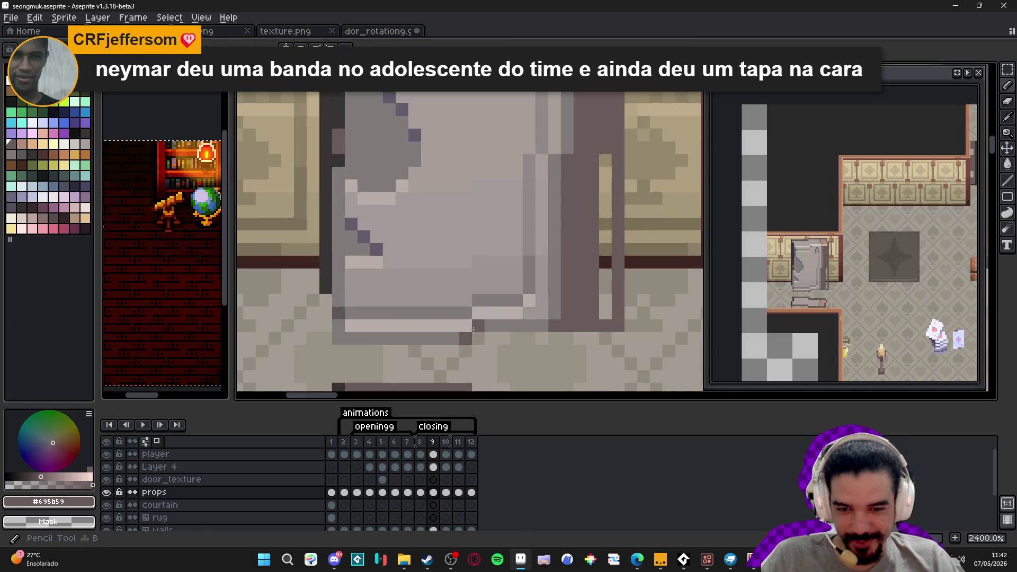
pyautogui.keyDown('alt'); pyautogui.click(467, 335); pyautogui.keyUp('alt')
pyautogui.press('alt')
pyautogui.moveTo(567, 160)
pyautogui.mouseDown()
pyautogui.moveTo(565, 312)
pyautogui.moveTo(555, 154)
pyautogui.mouseUp()
# Lighten the door's right-edge column and darken its bottom-corner pixels with sampled greys.
pyautogui.keyDown('alt'); pyautogui.click(537, 313); pyautogui.keyUp('alt')
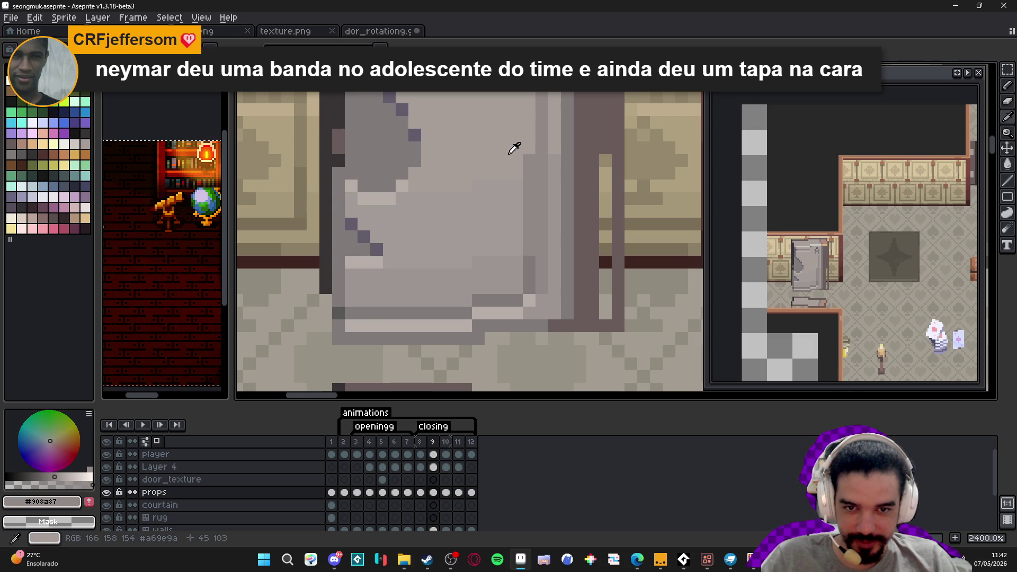
pyautogui.keyDown('alt'); pyautogui.click(533, 161); pyautogui.keyUp('alt')
pyautogui.moveTo(533, 161)
pyautogui.mouseDown()
pyautogui.moveTo(529, 292)
pyautogui.moveTo(542, 281)
pyautogui.moveTo(541, 258)
pyautogui.mouseUp()
pyautogui.keyDown('alt'); pyautogui.click(521, 265); pyautogui.keyUp('alt')
pyautogui.keyDown('alt'); pyautogui.click(526, 303); pyautogui.keyUp('alt')
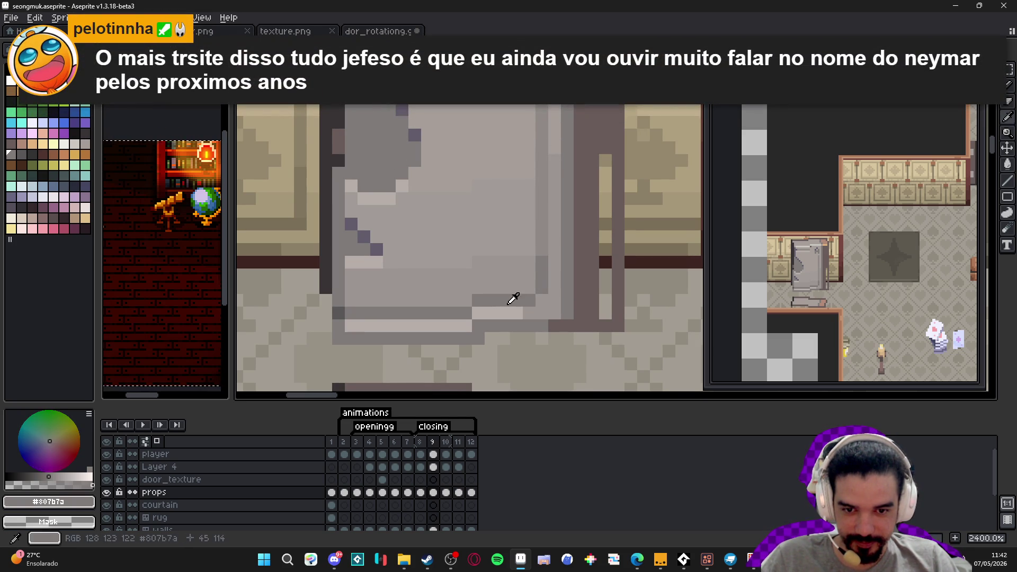
pyautogui.keyDown('alt'); pyautogui.click(512, 313); pyautogui.keyUp('alt')
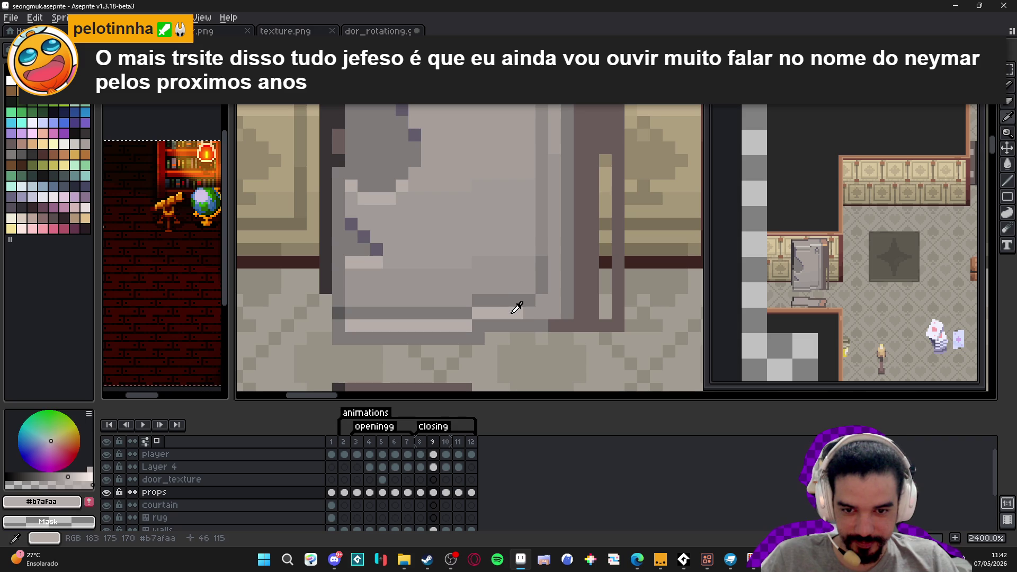
pyautogui.keyDown('alt'); pyautogui.click(545, 279); pyautogui.keyUp('alt')
pyautogui.click(543, 299)
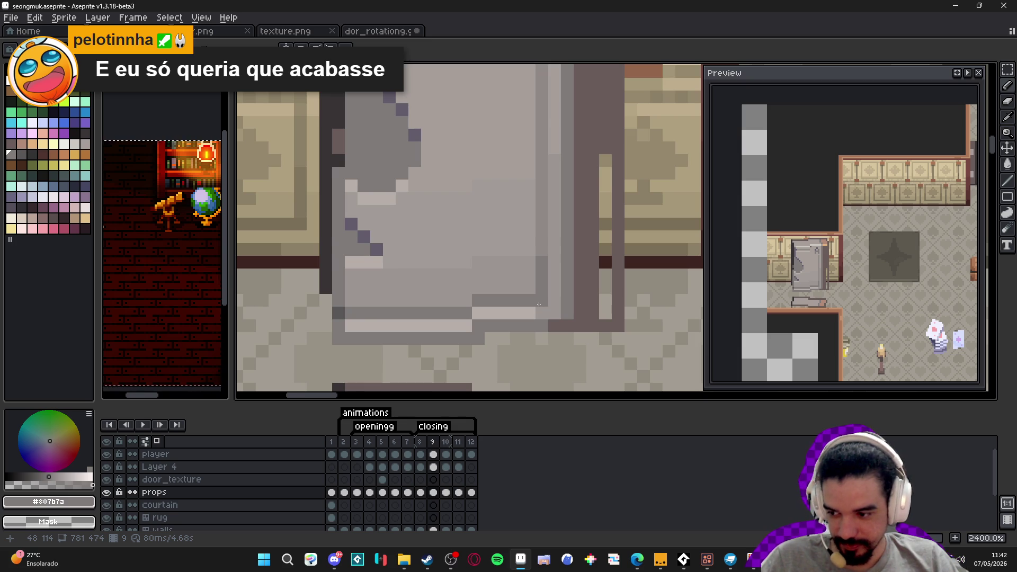
pyautogui.scroll(-3, 539, 304)
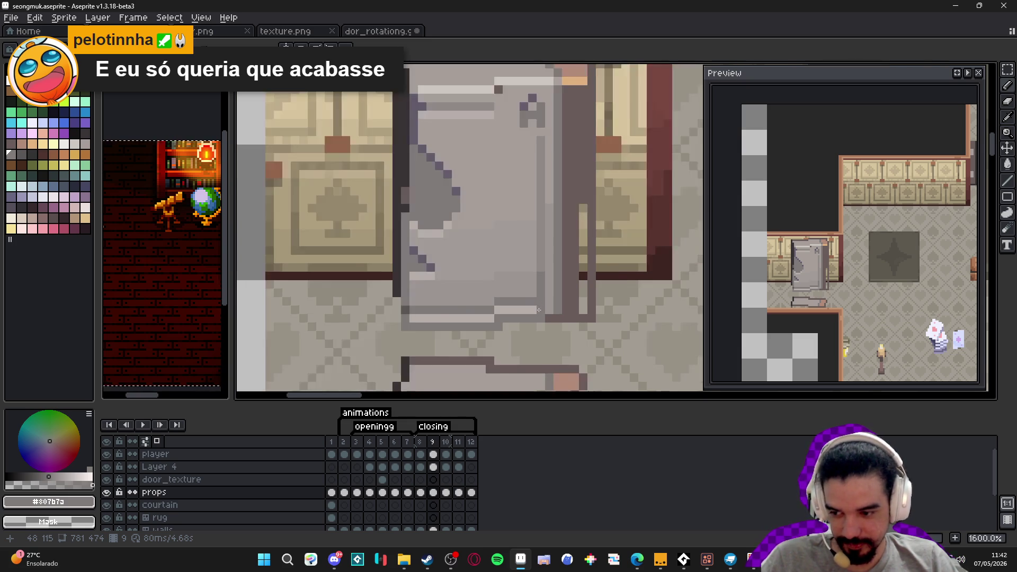
# Sample the door's dark shade and flip between frames 8 and 9 to compare.
pyautogui.scroll(1, 573, 225)
pyautogui.keyDown('alt'); pyautogui.click(573, 225); pyautogui.keyUp('alt')
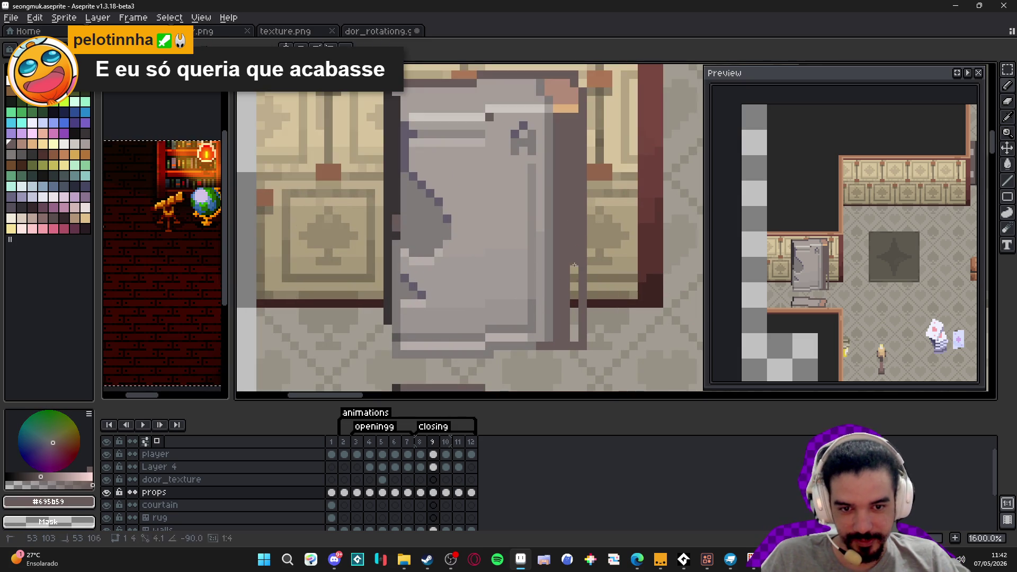
pyautogui.click(423, 445)
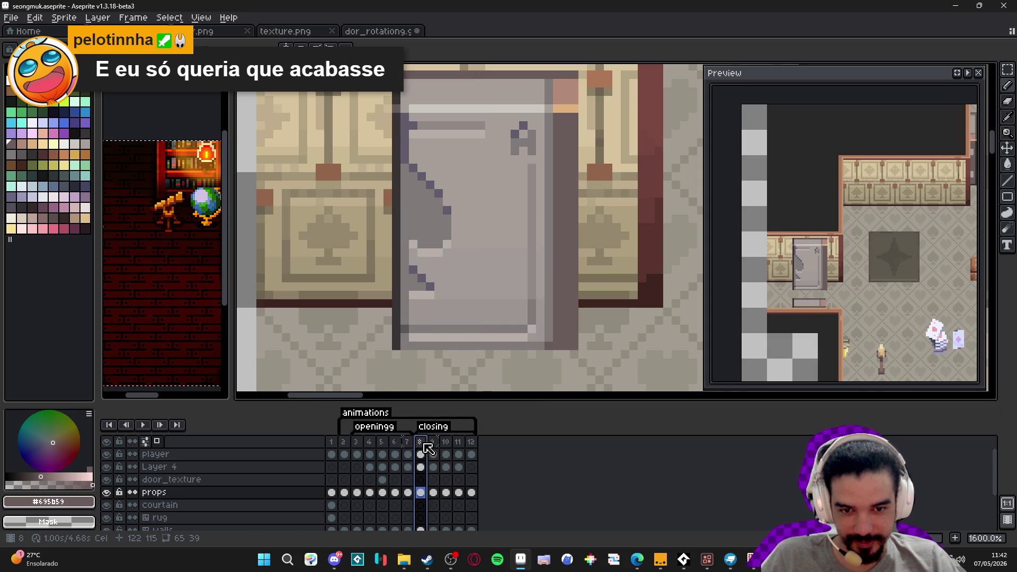
pyautogui.click(432, 444)
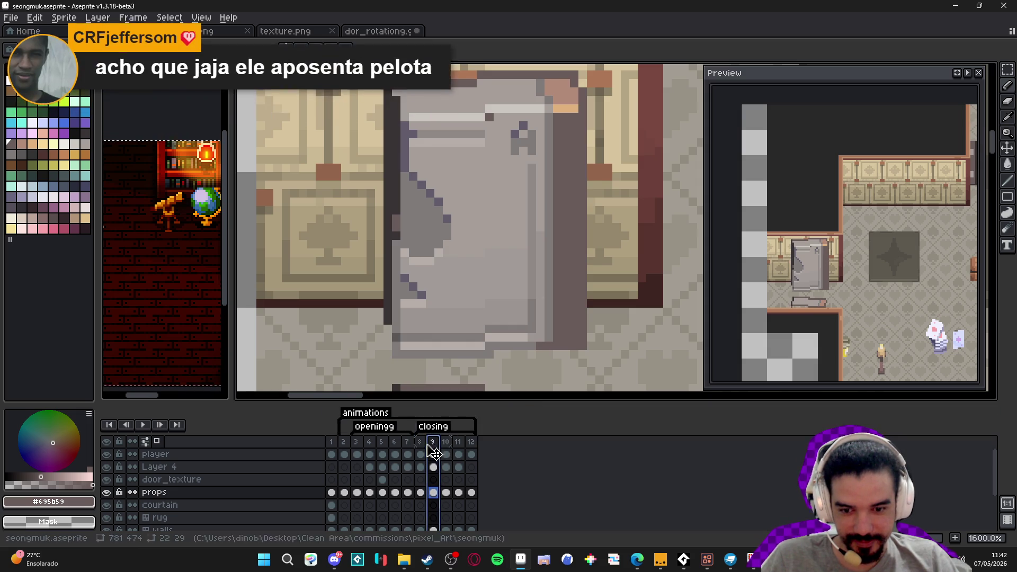
pyautogui.click(421, 454)
pyautogui.click(433, 454)
# Draw a light grey highlight line along the door's right edge on frame 9.
pyautogui.keyDown('alt'); pyautogui.click(549, 335); pyautogui.keyUp('alt')
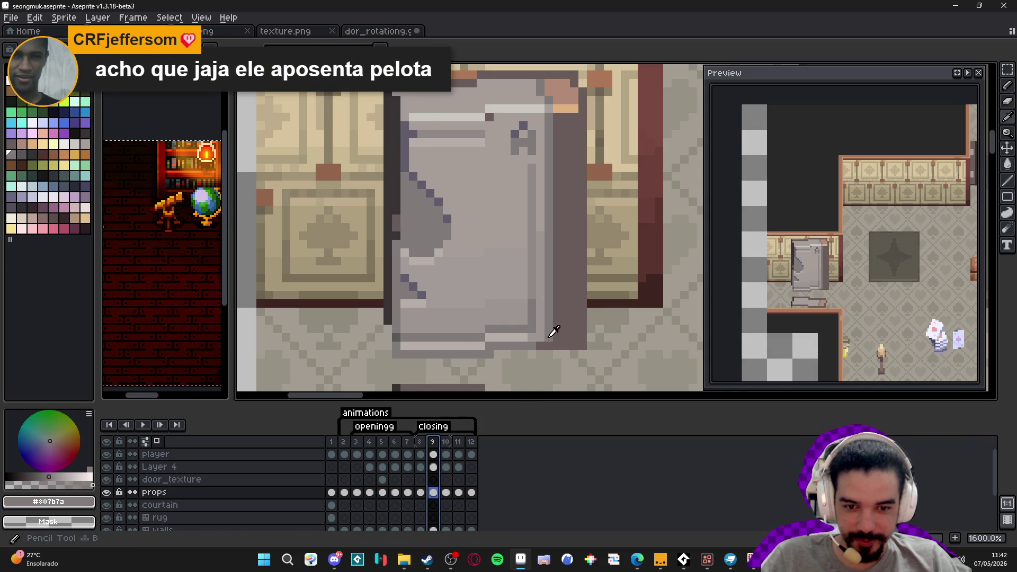
pyautogui.moveTo(553, 331); pyautogui.dragTo(554, 141)
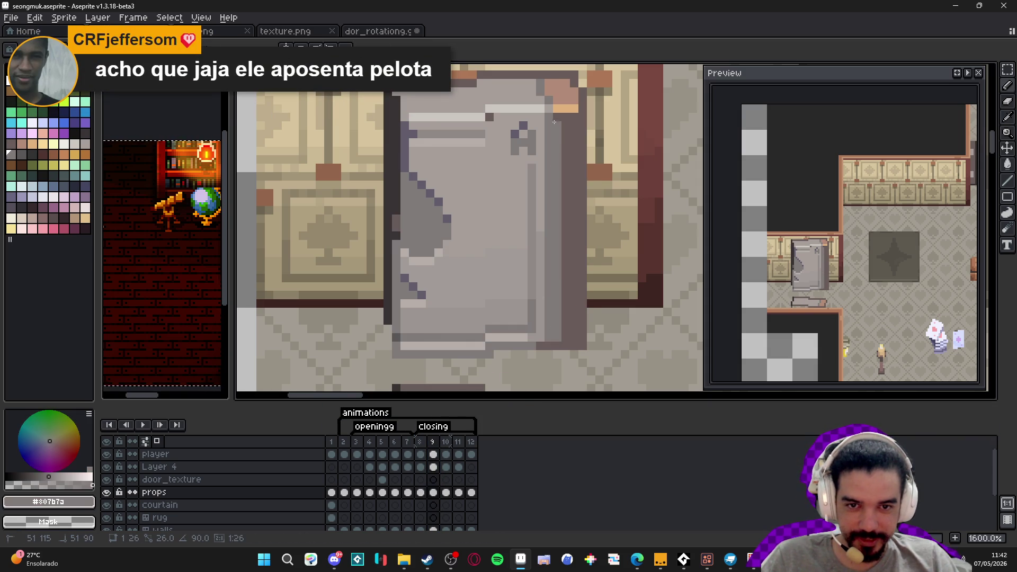
pyautogui.keyDown('alt'); pyautogui.click(547, 117); pyautogui.keyUp('alt')
pyautogui.keyDown('shift'); pyautogui.click(552, 328); pyautogui.keyUp('shift')
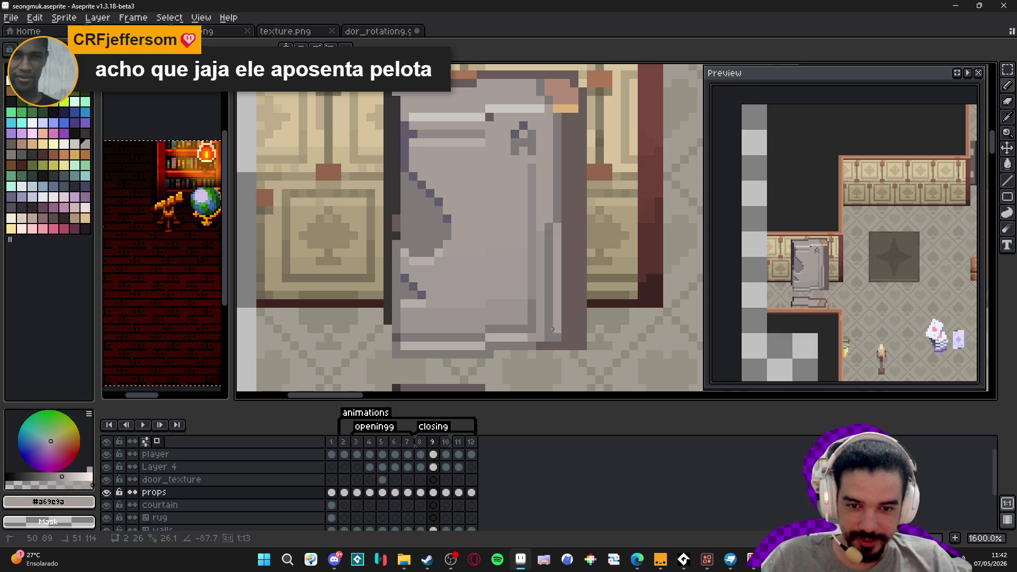
pyautogui.keyDown('alt'); pyautogui.click(546, 302); pyautogui.keyUp('alt')
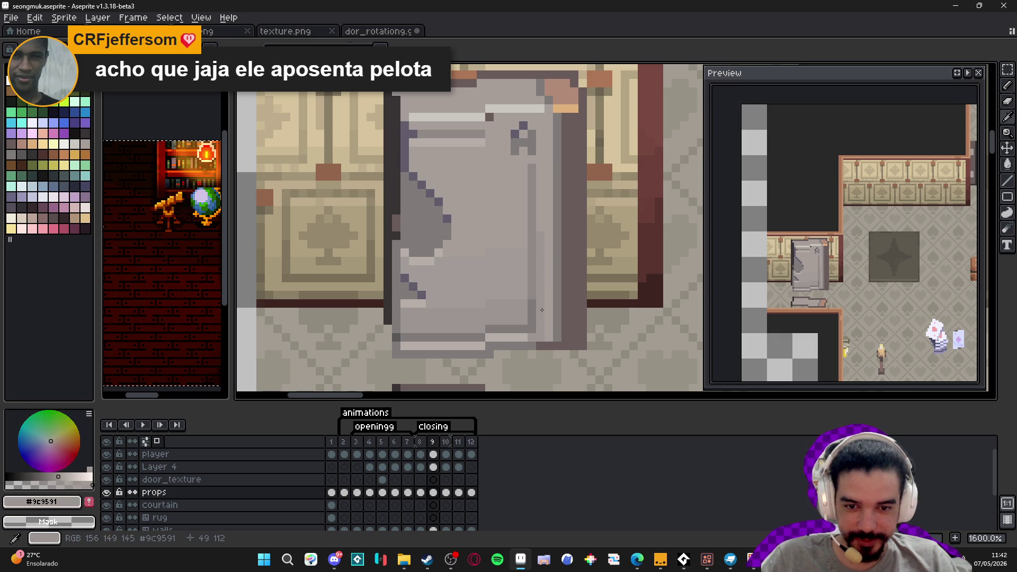
pyautogui.keyDown('alt'); pyautogui.click(554, 287); pyautogui.keyUp('alt')
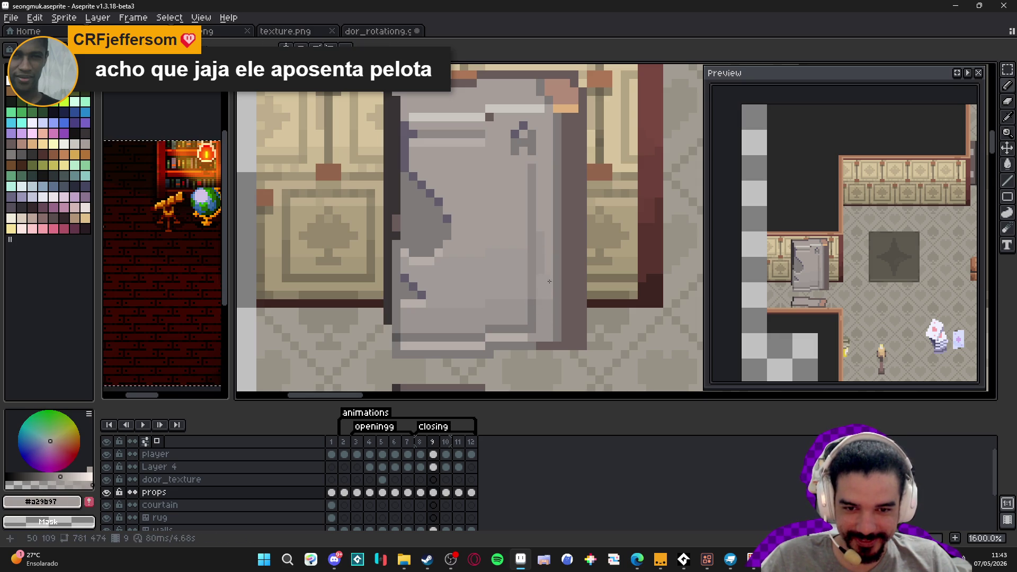
pyautogui.keyDown('alt'); pyautogui.click(545, 242); pyautogui.keyUp('alt')
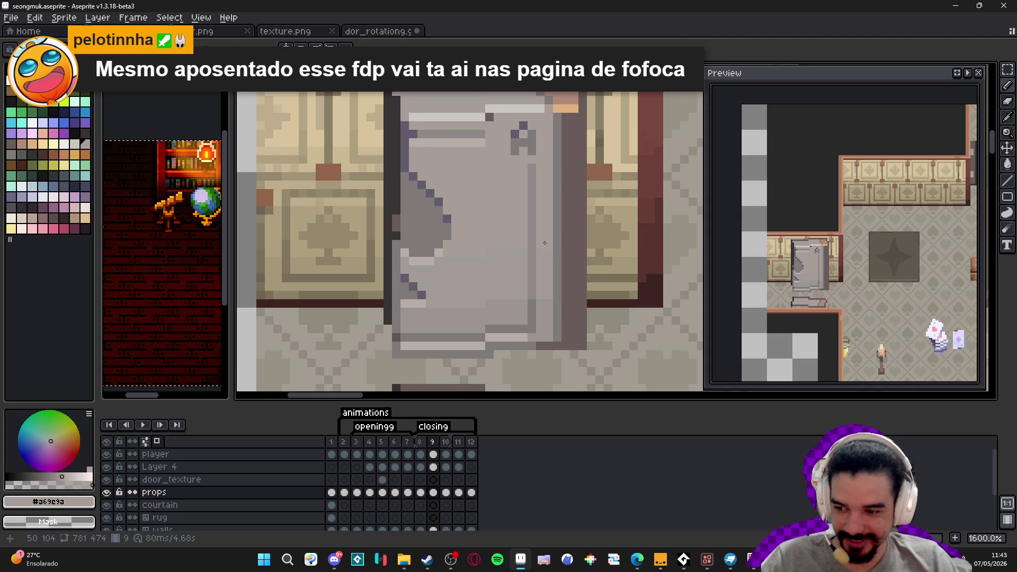
# Recheck frame 8 against frame 9 and sample darker and mid greys from the door.
pyautogui.click(419, 441)
pyautogui.click(432, 441)
pyautogui.keyDown('alt'); pyautogui.click(540, 324); pyautogui.keyUp('alt')
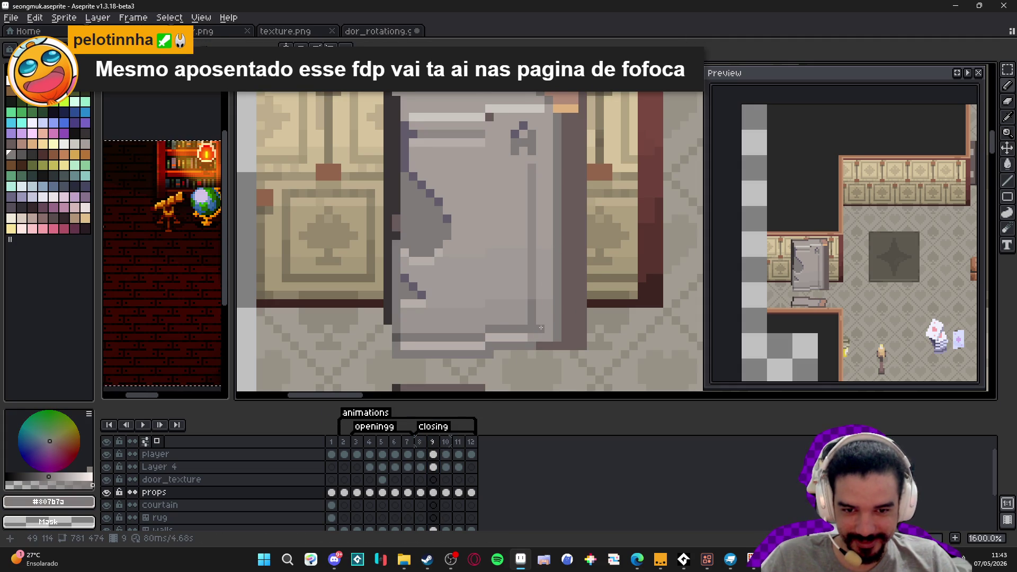
pyautogui.keyDown('alt'); pyautogui.click(532, 309); pyautogui.keyUp('alt')
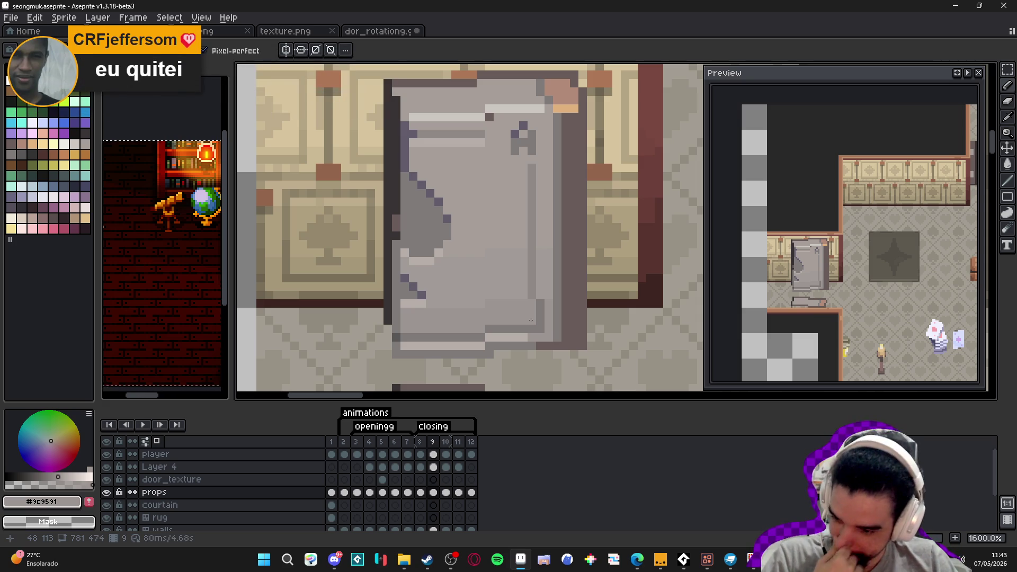
pyautogui.scroll(2, 540, 296)
# Paint lighter and darker strokes along the door's right edge and touch up top pixels.
pyautogui.keyDown('alt'); pyautogui.click(512, 225); pyautogui.keyUp('alt')
pyautogui.moveTo(529, 231); pyautogui.dragTo(529, 297)
pyautogui.scroll(3, 524, 307)
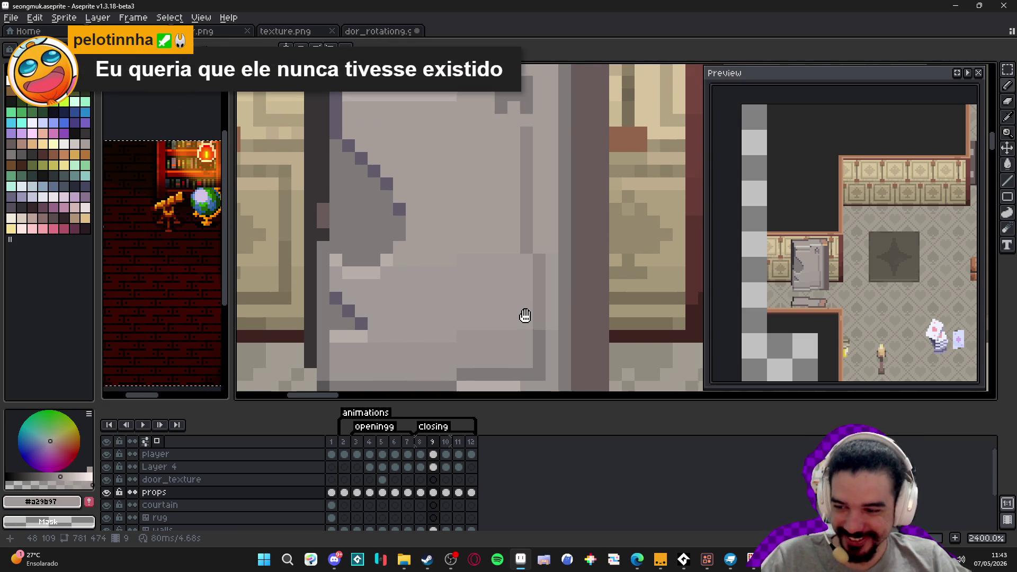
pyautogui.keyDown('alt'); pyautogui.click(538, 288); pyautogui.keyUp('alt')
pyautogui.click(538, 216)
pyautogui.moveTo(538, 254)
pyautogui.mouseDown()
pyautogui.moveTo(537, 139)
pyautogui.moveTo(526, 146)
pyautogui.moveTo(526, 254)
pyautogui.mouseUp()
pyautogui.click(513, 139)
pyautogui.keyDown('alt'); pyautogui.click(516, 134); pyautogui.keyUp('alt')
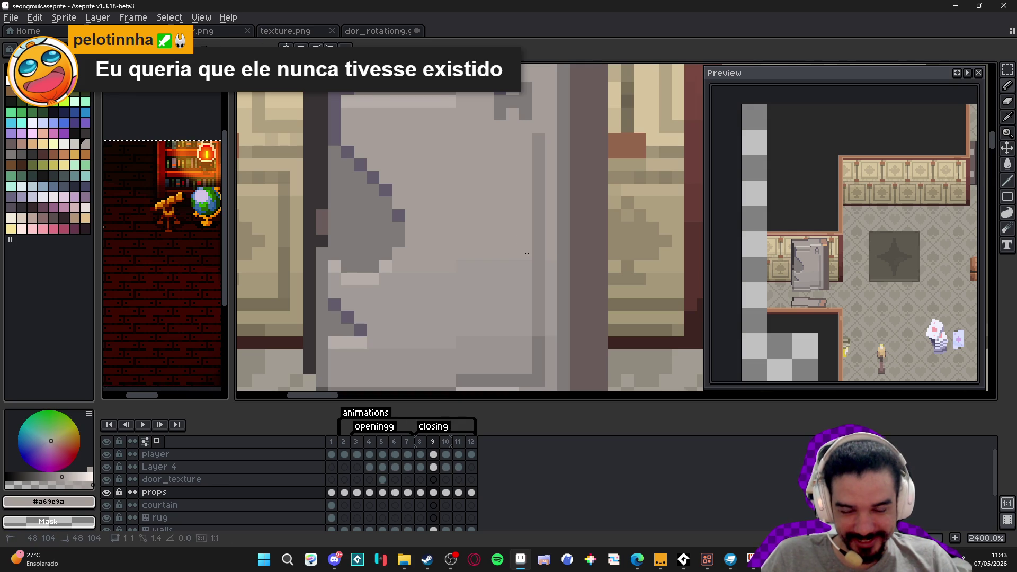
pyautogui.scroll(-3, 526, 253)
pyautogui.scroll(-1, 526, 253)
pyautogui.scroll(3, 526, 253)
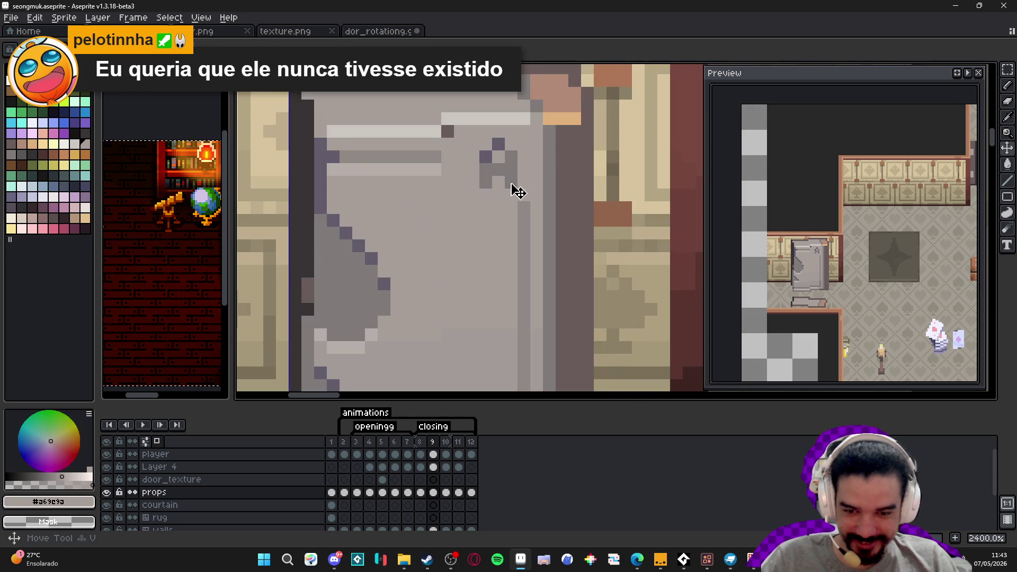
# Move the small grey mark at the door's top one pixel right.
pyautogui.press('m')
pyautogui.moveTo(517, 189)
pyautogui.mouseDown()
pyautogui.moveTo(480, 137)
pyautogui.moveTo(523, 159)
pyautogui.mouseUp()
pyautogui.hotkey('ctrl', 'd')
pyautogui.press('b')
# Compare frames 8 and 9, sample door greys, and save seongmuk.aseprite.
pyautogui.scroll(-4, 488, 202)
pyautogui.scroll(3, 479, 188)
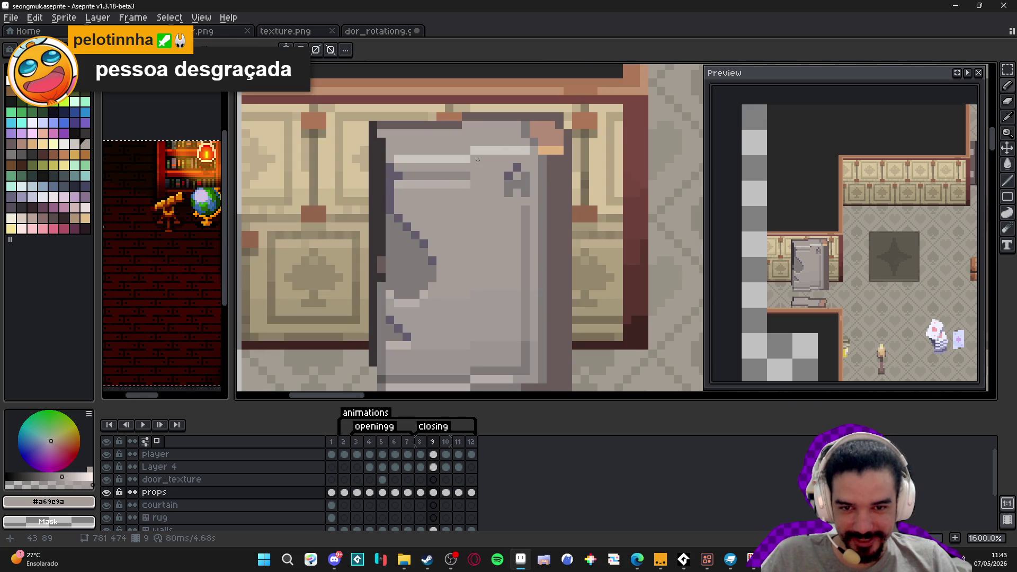
pyautogui.scroll(-3, 490, 160)
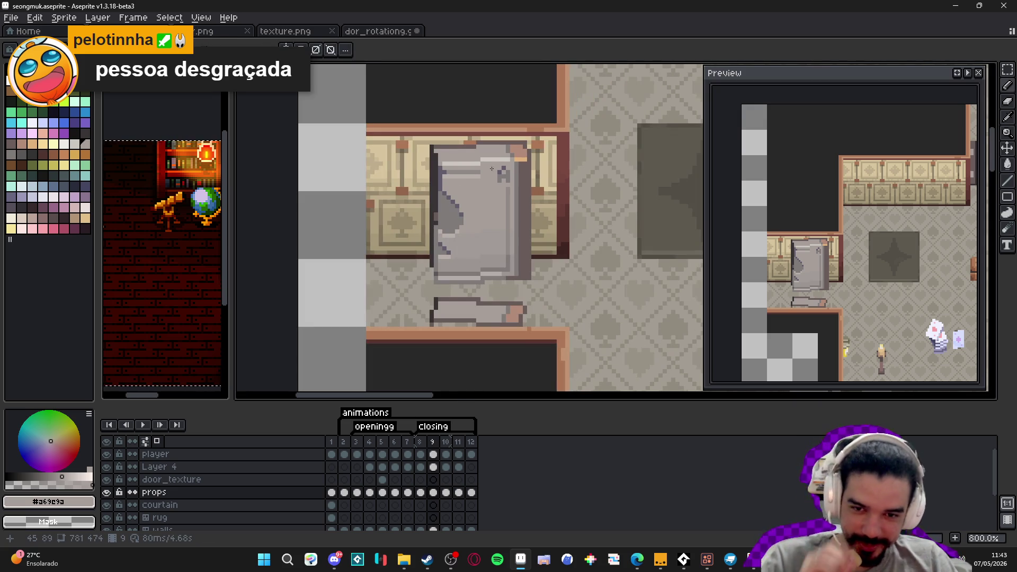
pyautogui.click(424, 441)
pyautogui.click(431, 442)
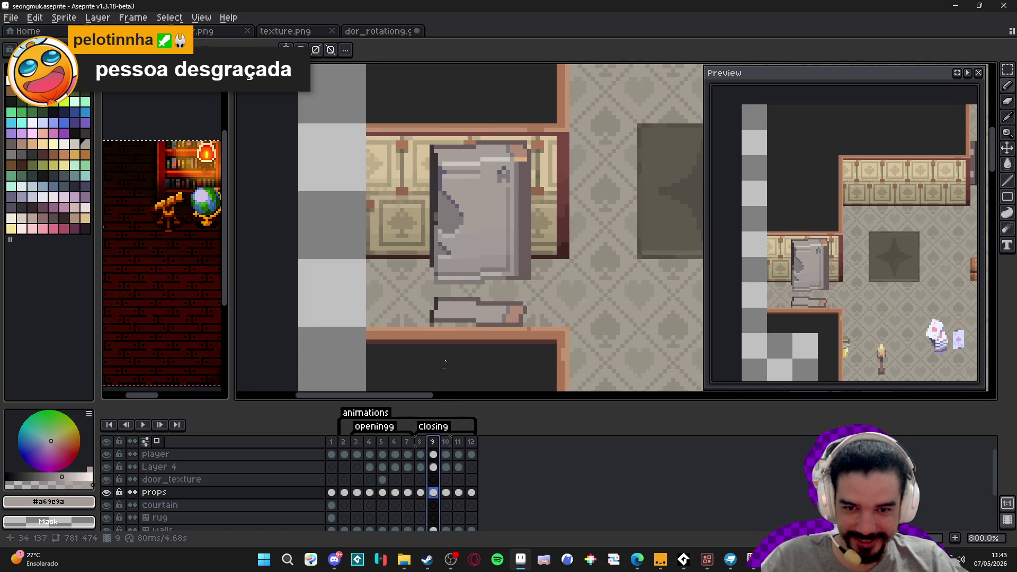
pyautogui.scroll(3, 478, 147)
pyautogui.keyDown('alt'); pyautogui.click(478, 147); pyautogui.keyUp('alt')
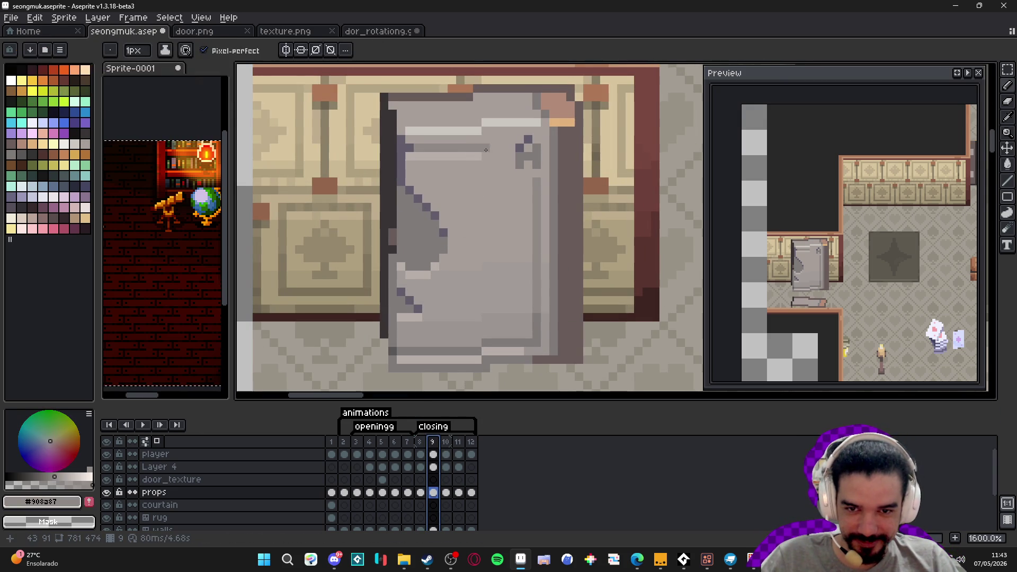
pyautogui.keyDown('alt'); pyautogui.click(484, 148); pyautogui.keyUp('alt')
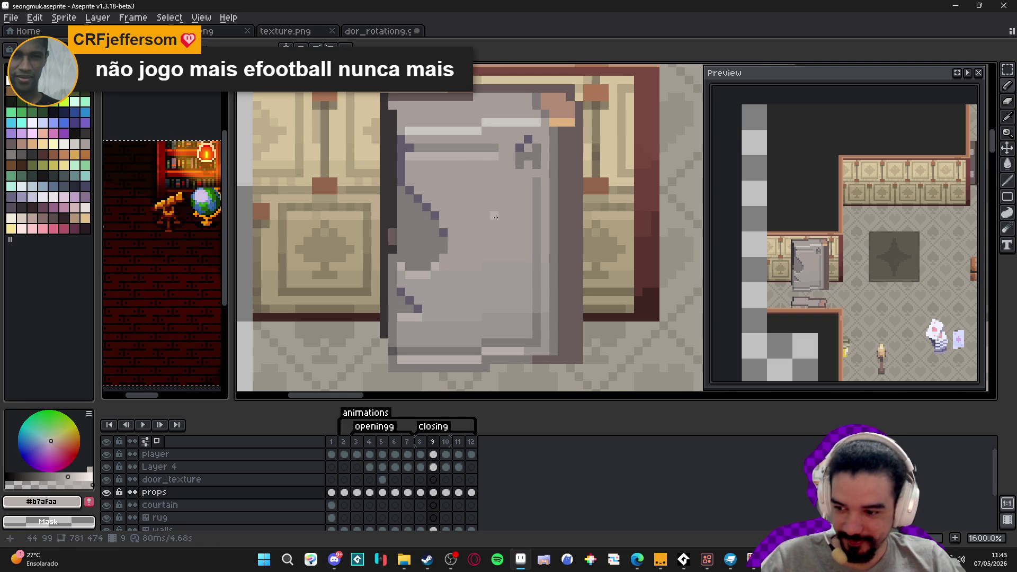
pyautogui.hotkey('ctrl', 's')
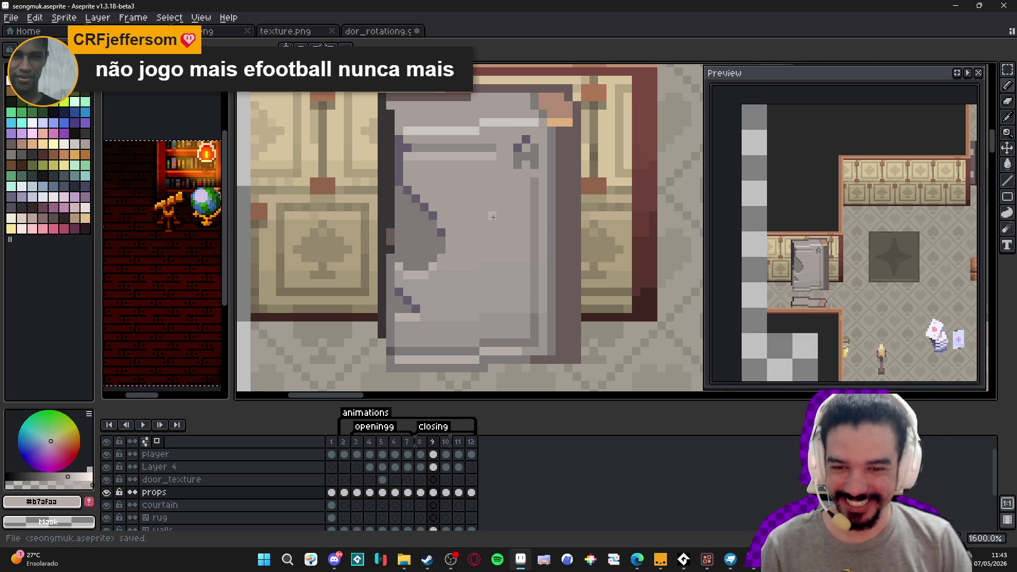
pyautogui.click(420, 441)
# Undo the last stroke, pick the door's light grey #cbc6c1, and display frame 8.
pyautogui.click(433, 442)
pyautogui.keyDown('alt'); pyautogui.click(391, 233); pyautogui.keyUp('alt')
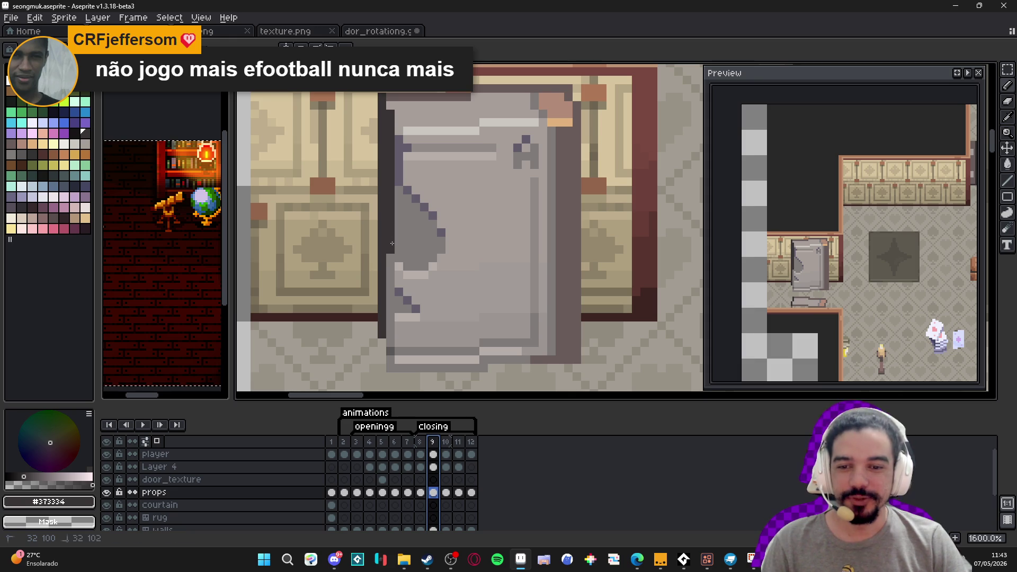
pyautogui.scroll(2, 392, 242)
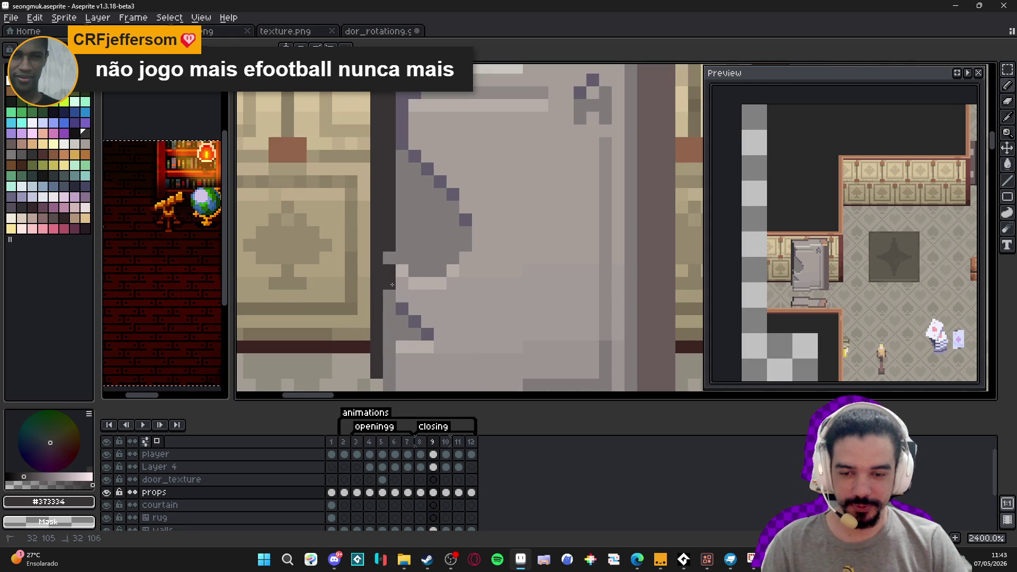
pyautogui.scroll(-5, 387, 307)
pyautogui.hotkey('ctrl', 'z')
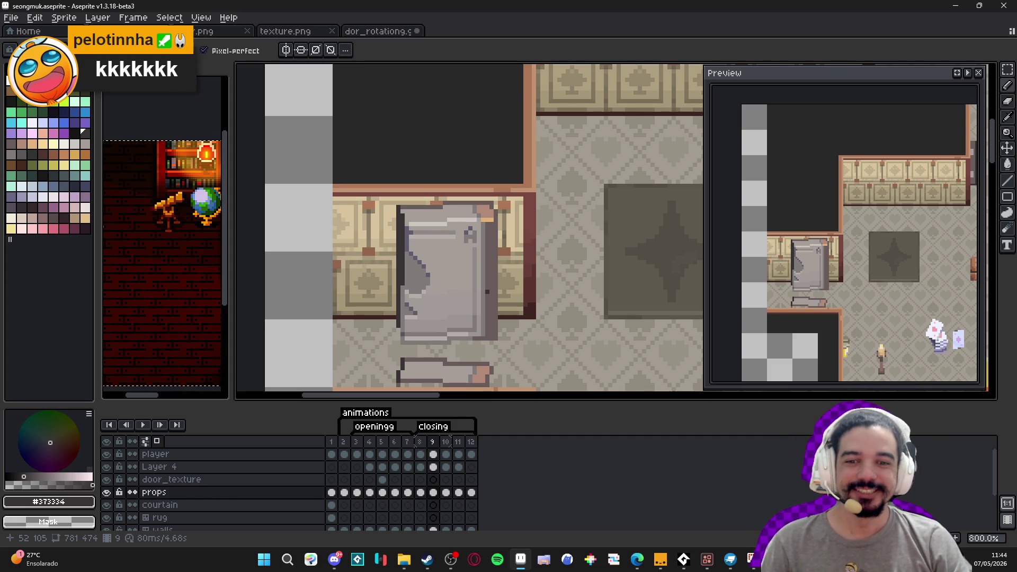
pyautogui.scroll(3, 459, 264)
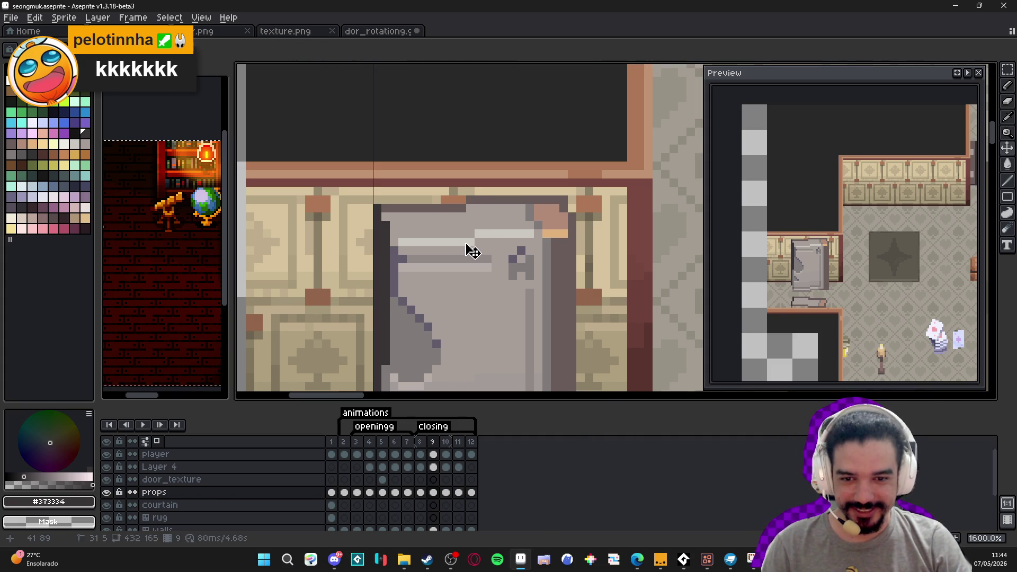
pyautogui.keyDown('alt'); pyautogui.click(468, 241); pyautogui.keyUp('alt')
pyautogui.scroll(-4, 516, 282)
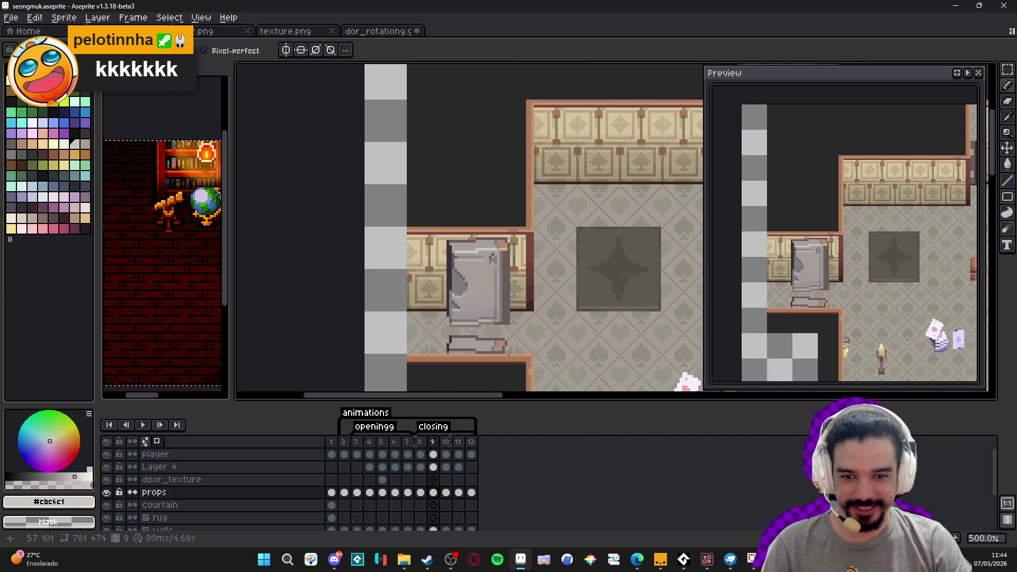
pyautogui.click(420, 442)
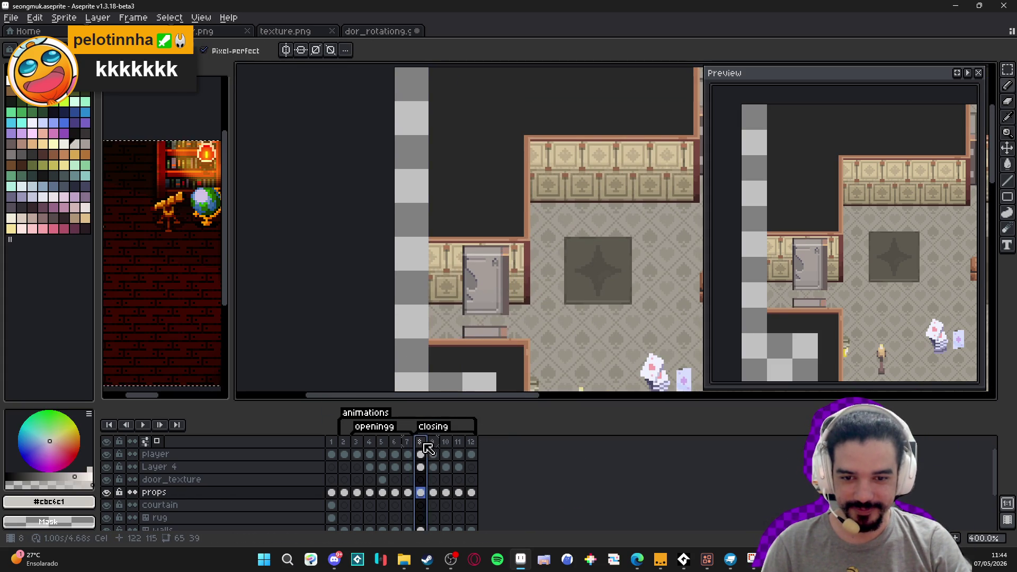
# Alternate between frames 9 and 10, ending on frame 10's diagonal door.
pyautogui.click(433, 443)
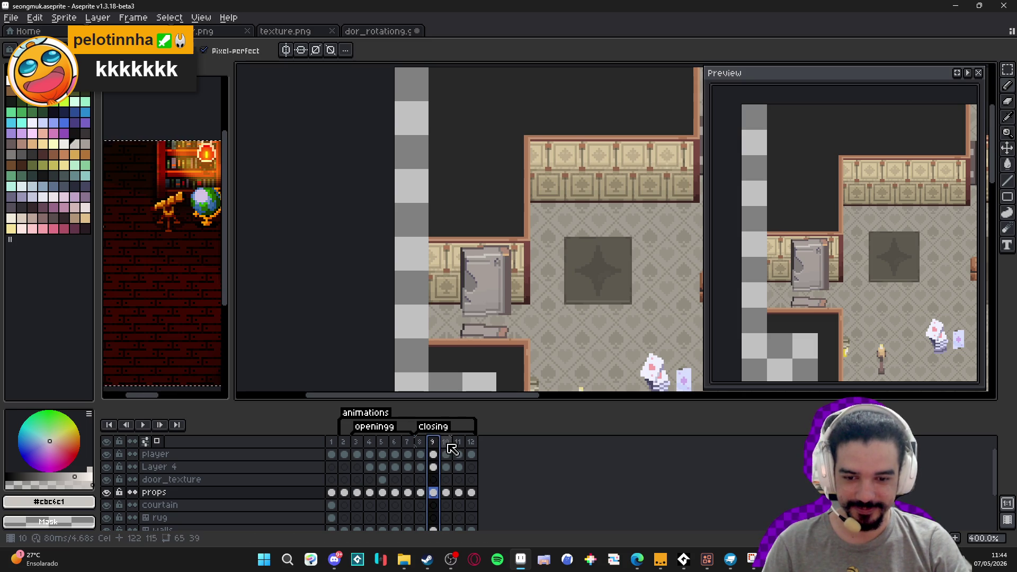
pyautogui.click(447, 444)
pyautogui.click(433, 448)
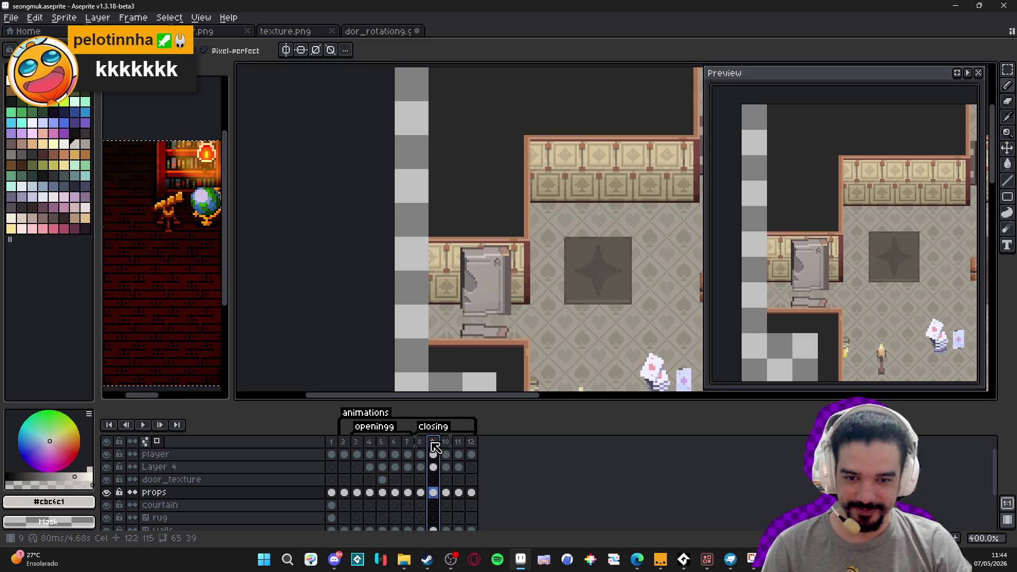
pyautogui.click(449, 447)
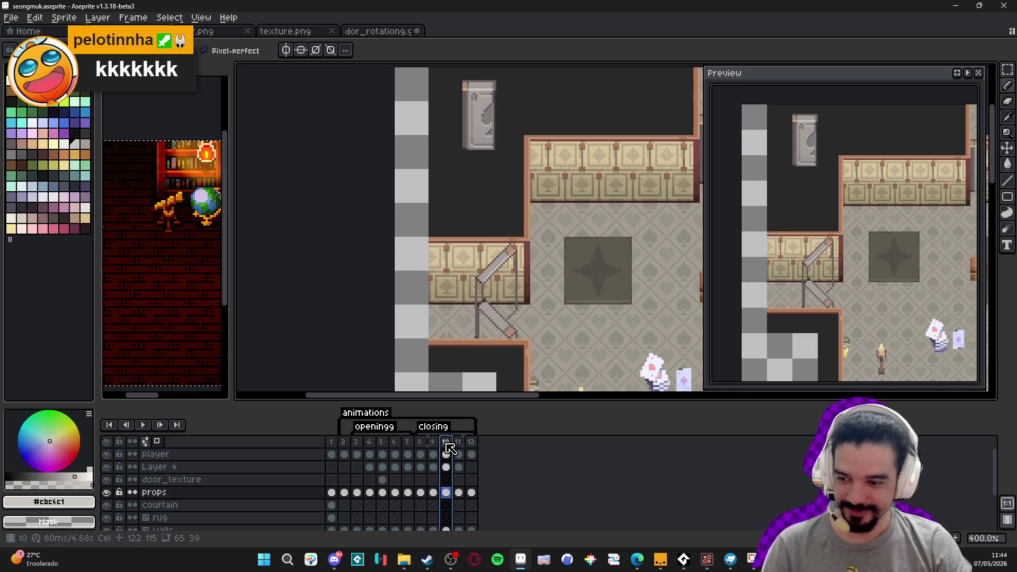
pyautogui.click(435, 445)
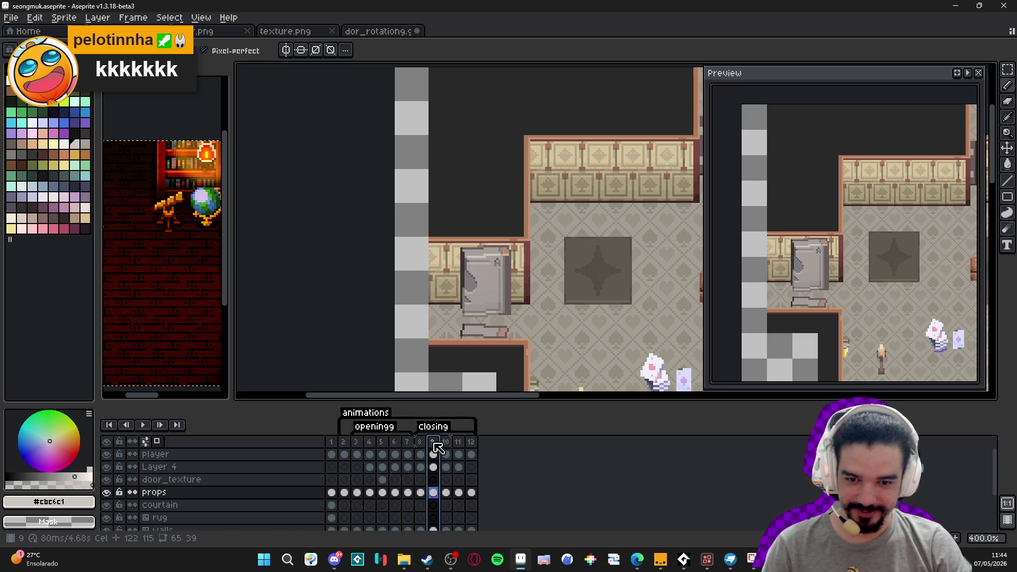
pyautogui.click(448, 448)
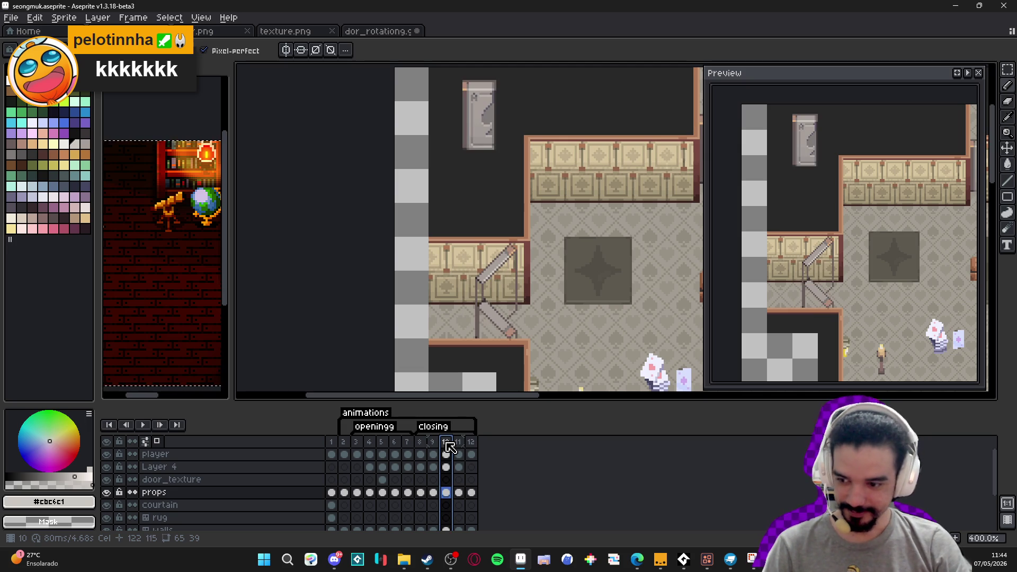
# Zoom to 1600% on the door and paint darker grey shading along its diagonal.
pyautogui.scroll(5, 514, 273)
pyautogui.scroll(1, 504, 235)
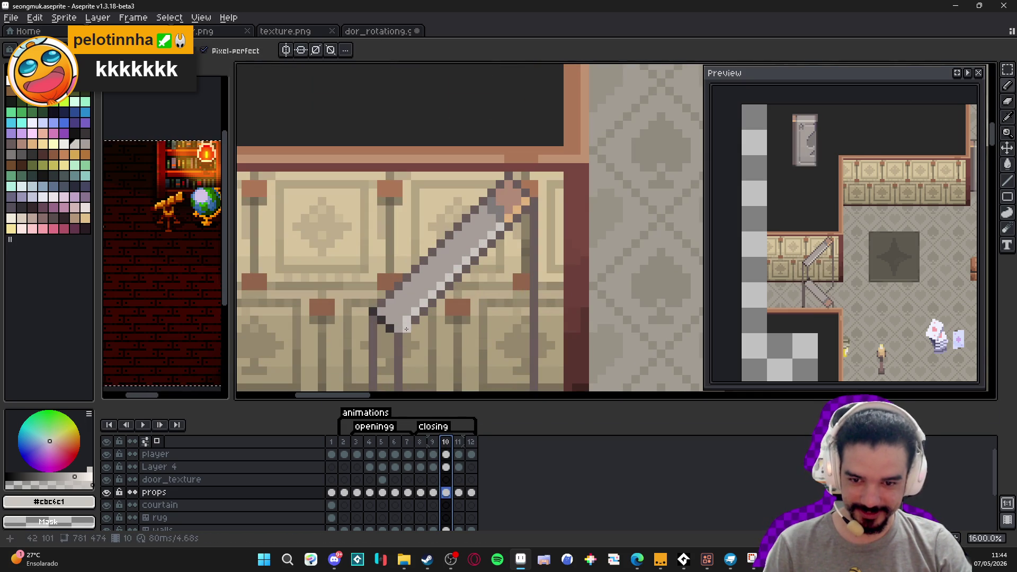
pyautogui.keyDown('alt'); pyautogui.click(506, 233); pyautogui.keyUp('alt')
pyautogui.moveTo(501, 228); pyautogui.dragTo(405, 321)
# Repaint the door's orange top-edge pixel brown, save seongmuk.aseprite, and return to frame 9.
pyautogui.keyDown('alt'); pyautogui.click(517, 209); pyautogui.keyUp('alt')
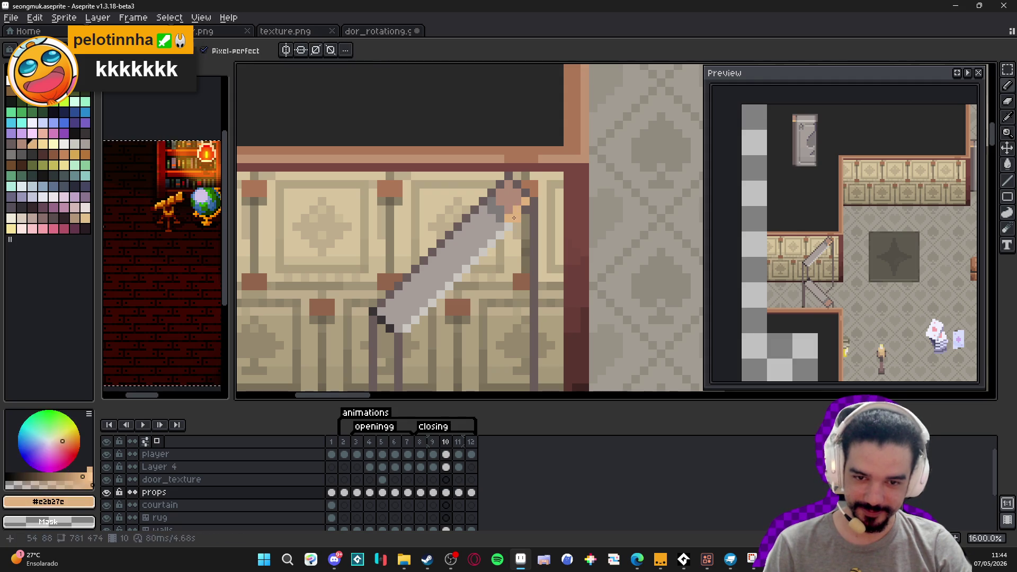
pyautogui.keyDown('alt'); pyautogui.click(510, 206); pyautogui.keyUp('alt')
pyautogui.click(518, 204)
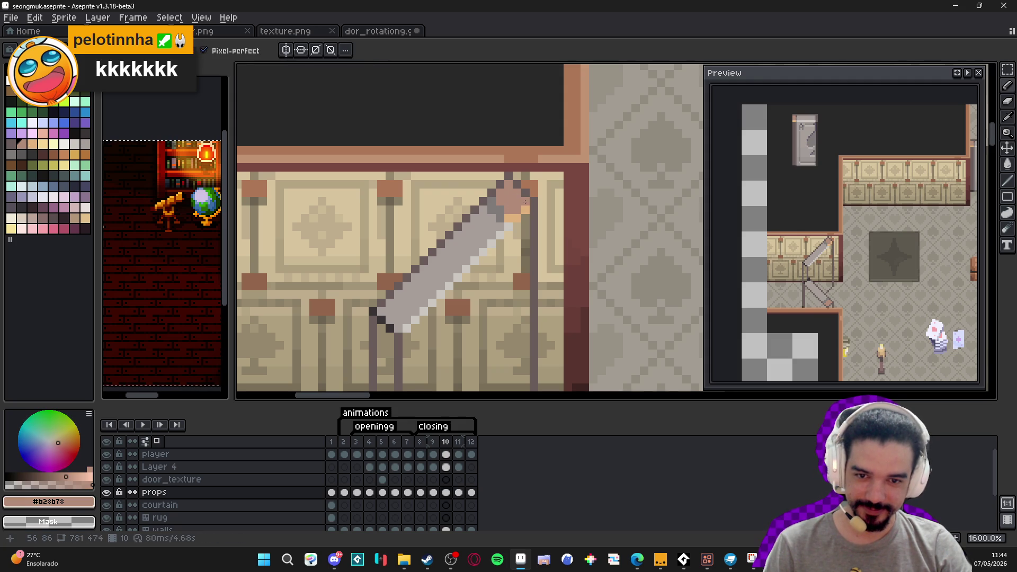
pyautogui.keyDown('alt'); pyautogui.click(501, 218); pyautogui.keyUp('alt')
pyautogui.scroll(-4, 507, 219)
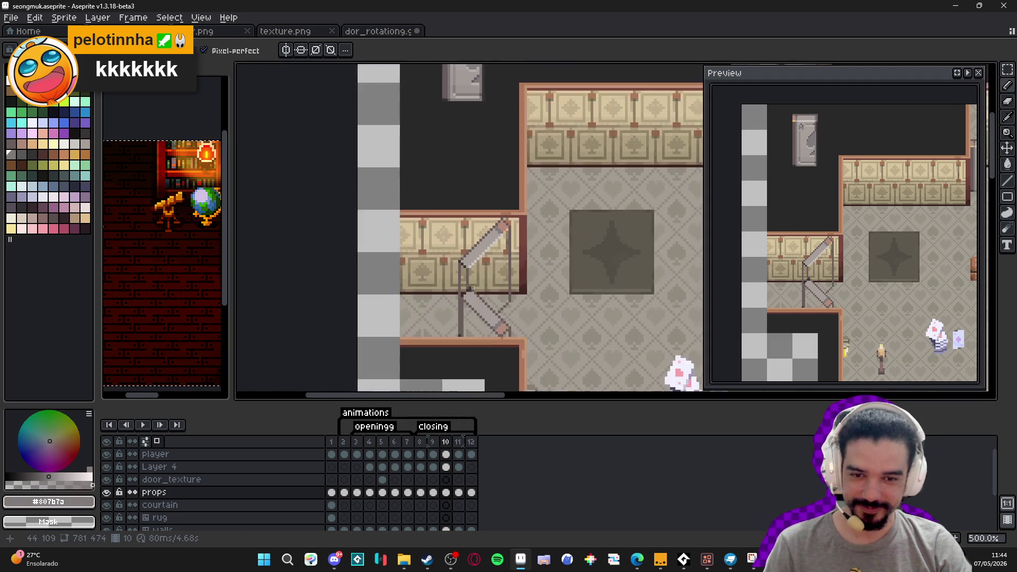
pyautogui.hotkey('ctrl', 's')
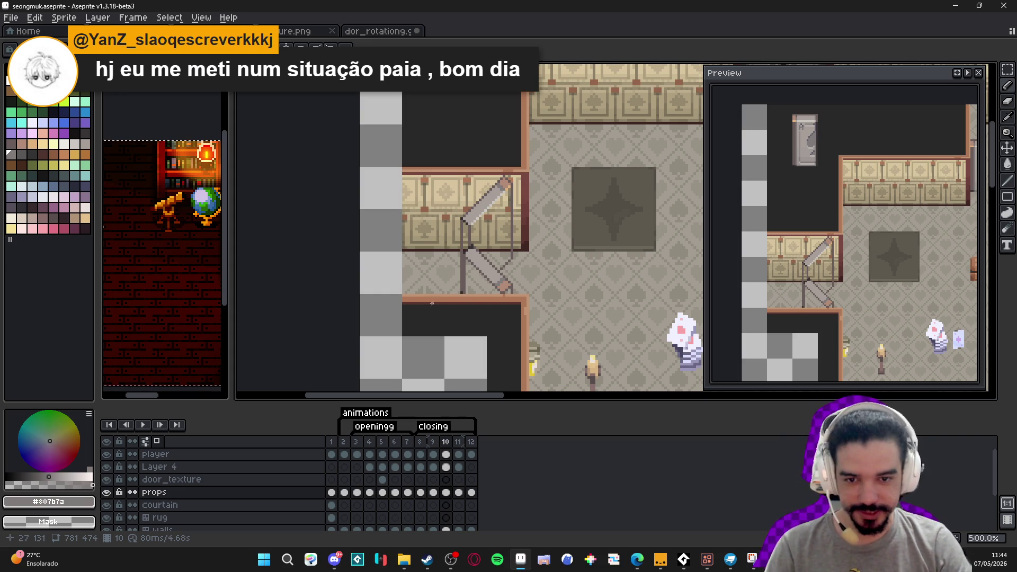
pyautogui.click(432, 441)
# On frame 8, select the 18×28 closed door and copy it.
pyautogui.press('Left')
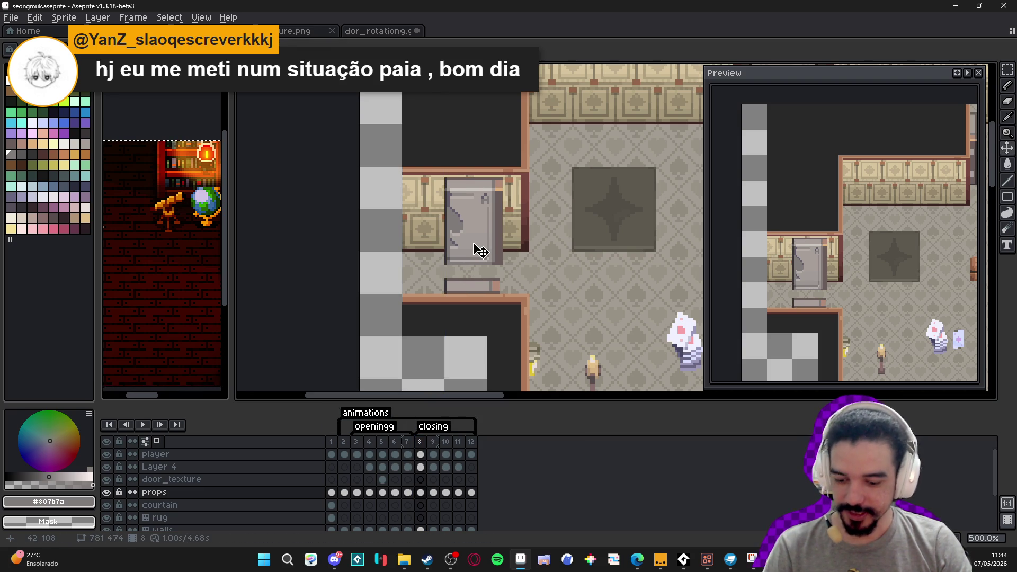
pyautogui.scroll(4, 444, 183)
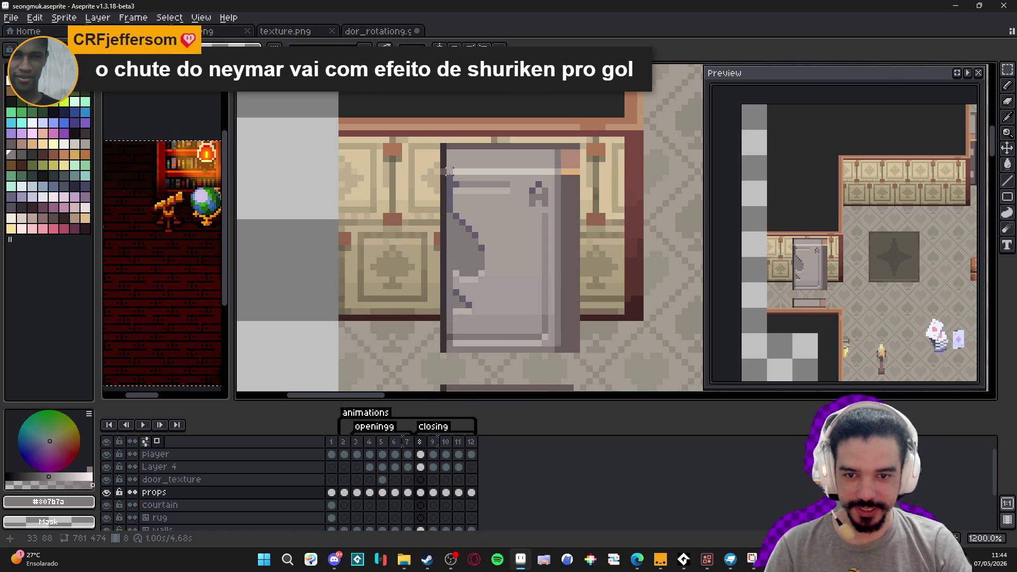
pyautogui.scroll(-2, 449, 170)
pyautogui.moveTo(449, 177); pyautogui.dragTo(454, 183)
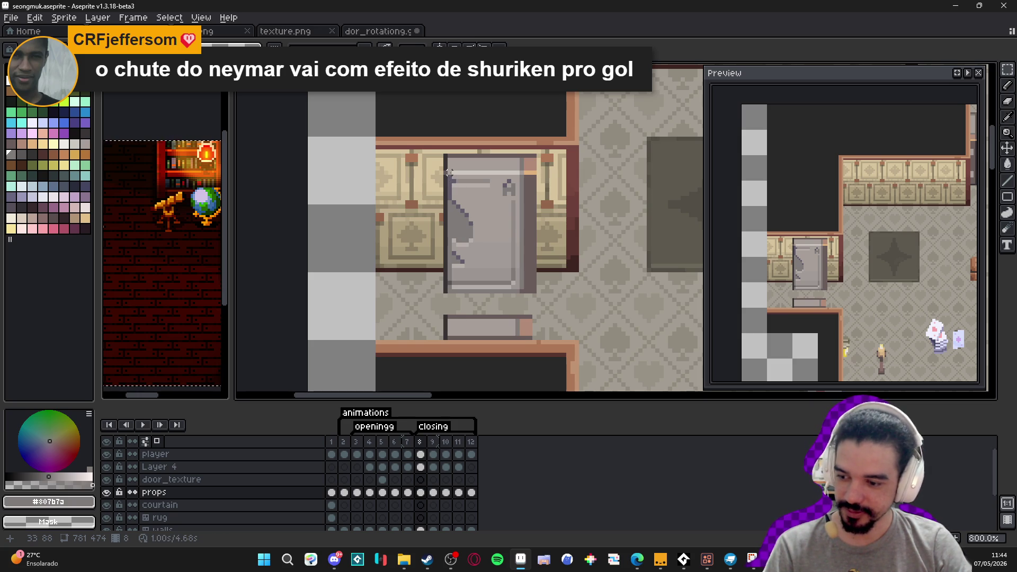
pyautogui.moveTo(449, 176); pyautogui.dragTo(522, 291)
pyautogui.hotkey('ctrl', 'd')
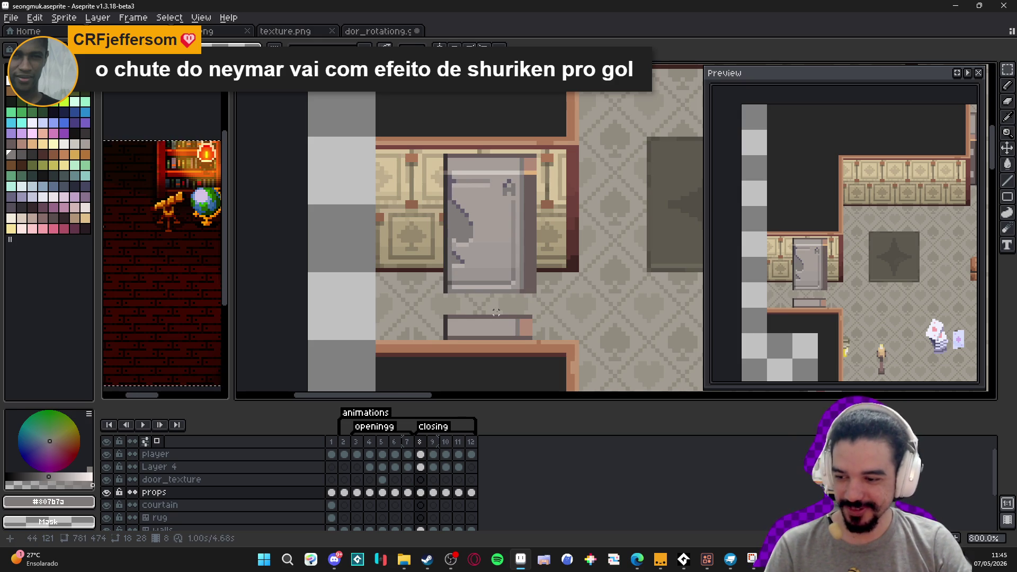
# Paste the copied closed door into frame 10.
pyautogui.click(432, 443)
pyautogui.click(445, 447)
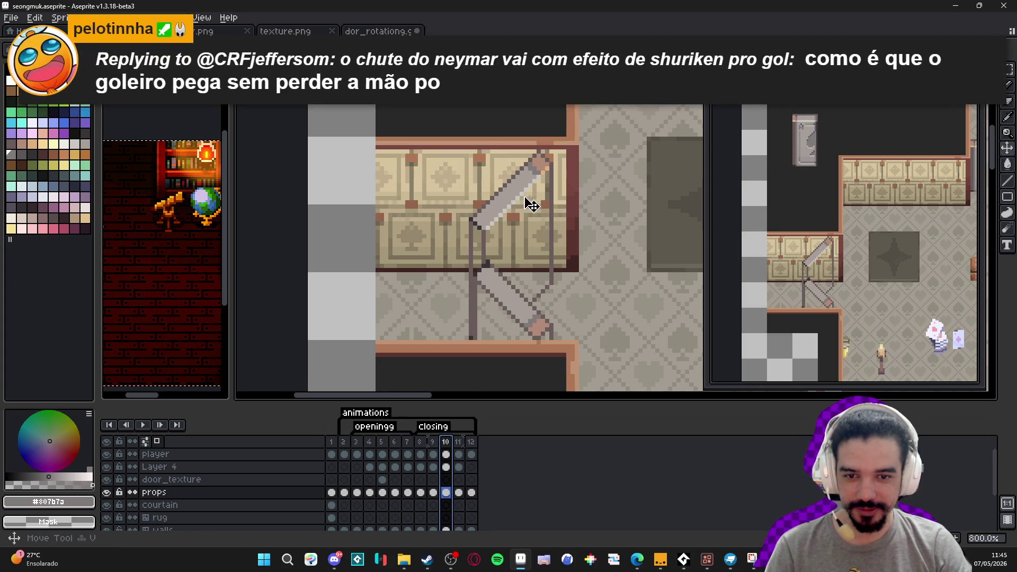
pyautogui.moveTo(514, 212); pyautogui.dragTo(482, 190)
pyautogui.hotkey('ctrl', 'v')
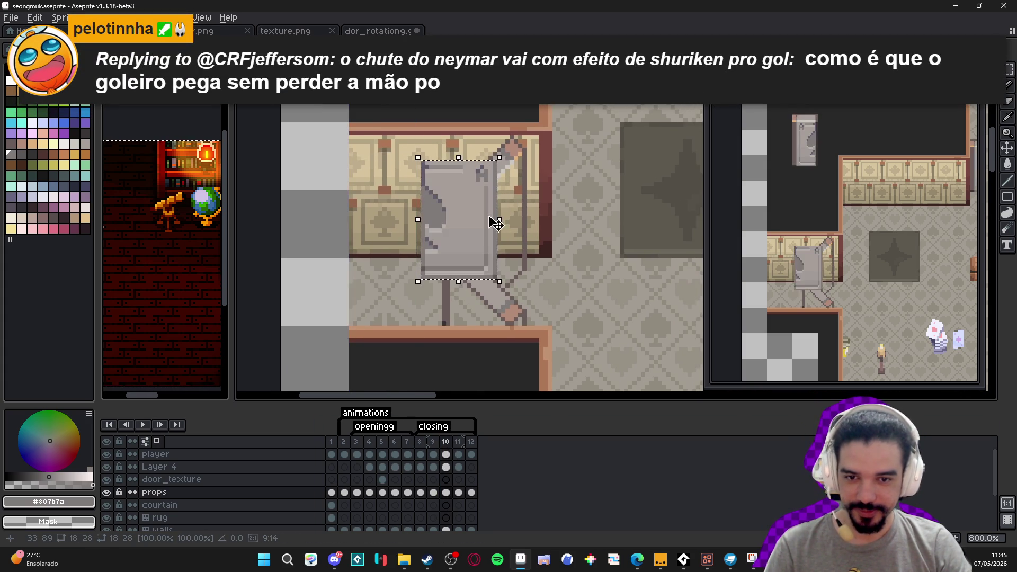
# Move and slant the pasted door into a diagonal, half-open shape over the wall panel.
pyautogui.moveTo(447, 224)
pyautogui.mouseDown()
pyautogui.moveTo(579, 241)
pyautogui.moveTo(609, 341)
pyautogui.moveTo(595, 313)
pyautogui.moveTo(621, 272)
pyautogui.moveTo(625, 281)
pyautogui.moveTo(635, 272)
pyautogui.mouseUp()
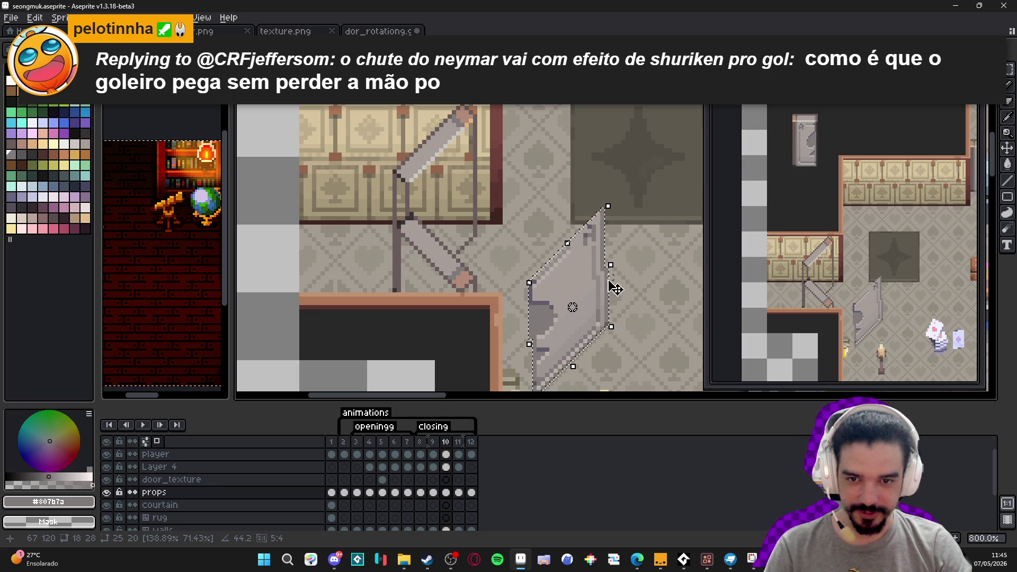
pyautogui.moveTo(583, 311)
pyautogui.mouseDown()
pyautogui.moveTo(448, 228)
pyautogui.moveTo(597, 291)
pyautogui.moveTo(461, 204)
pyautogui.moveTo(620, 299)
pyautogui.mouseUp()
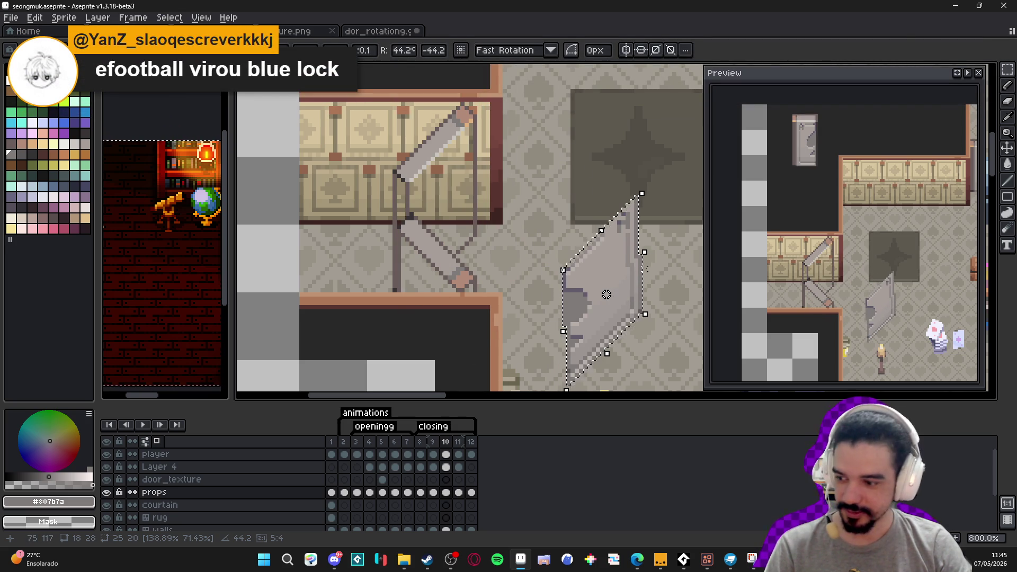
pyautogui.moveTo(612, 283)
pyautogui.mouseDown()
pyautogui.moveTo(611, 295)
pyautogui.moveTo(578, 251)
pyautogui.mouseUp()
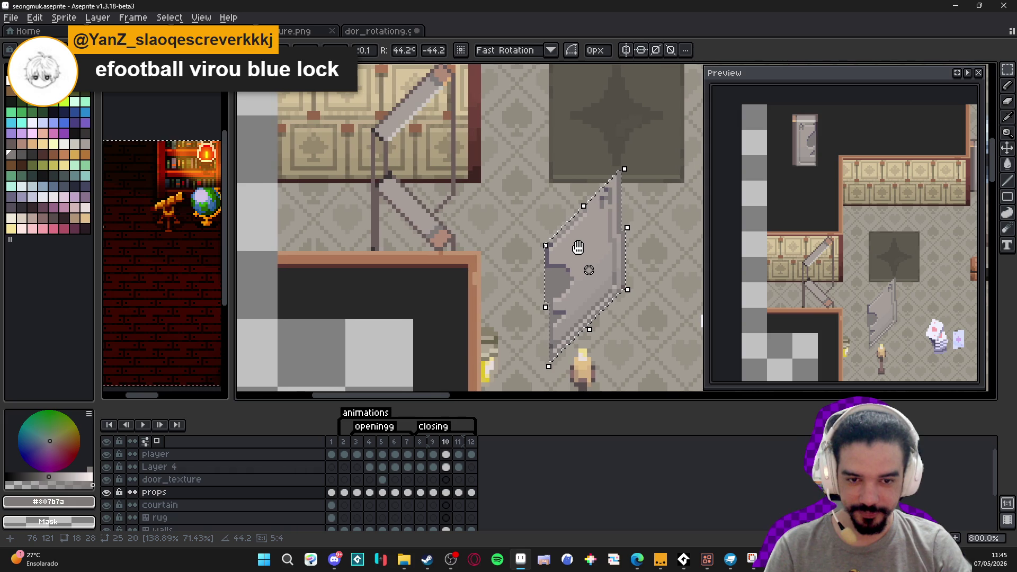
pyautogui.press('Return')
pyautogui.moveTo(646, 162)
pyautogui.mouseDown()
pyautogui.moveTo(596, 329)
pyautogui.moveTo(608, 286)
pyautogui.moveTo(595, 297)
pyautogui.moveTo(603, 301)
pyautogui.moveTo(595, 297)
pyautogui.moveTo(630, 167)
pyautogui.mouseUp()
pyautogui.press('u')
pyautogui.moveTo(562, 315)
pyautogui.mouseDown()
pyautogui.moveTo(536, 342)
pyautogui.moveTo(565, 324)
pyautogui.moveTo(572, 283)
pyautogui.moveTo(563, 296)
pyautogui.moveTo(531, 197)
pyautogui.moveTo(453, 141)
pyautogui.moveTo(443, 148)
pyautogui.mouseUp()
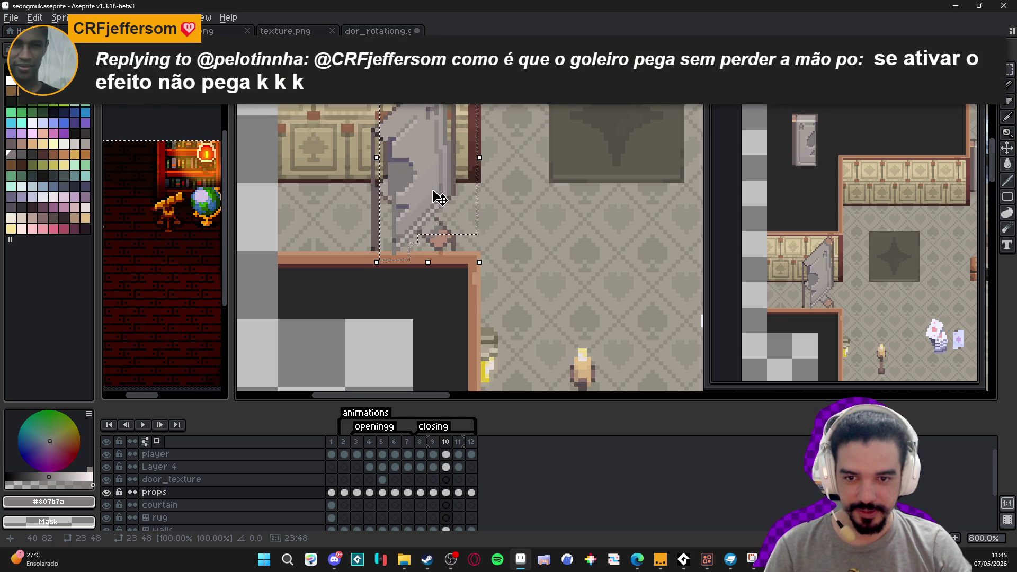
# Select the props cel in frame 10, clear the selection, and play the animation.
pyautogui.click(454, 485)
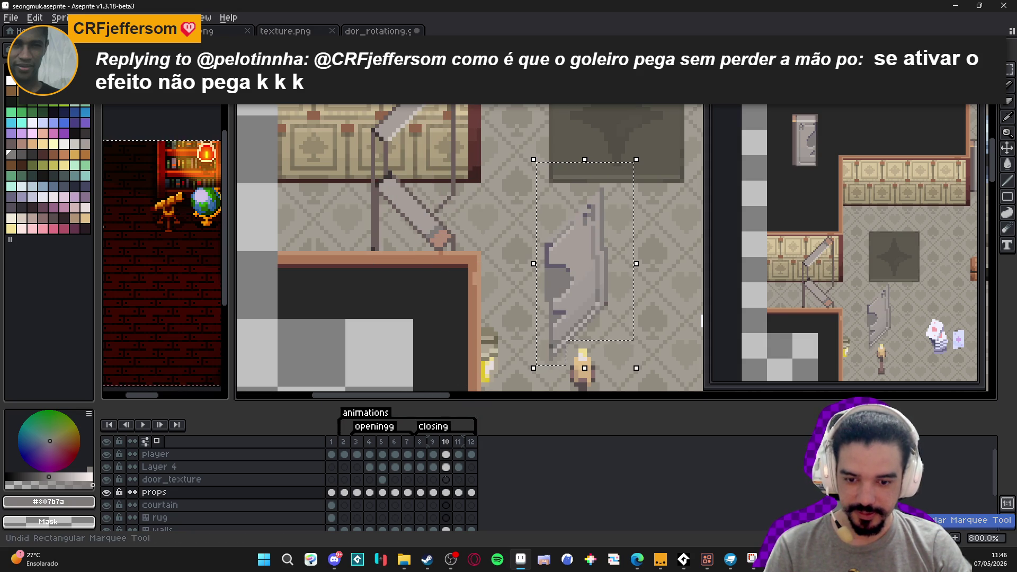
pyautogui.click(445, 480)
pyautogui.click(446, 492)
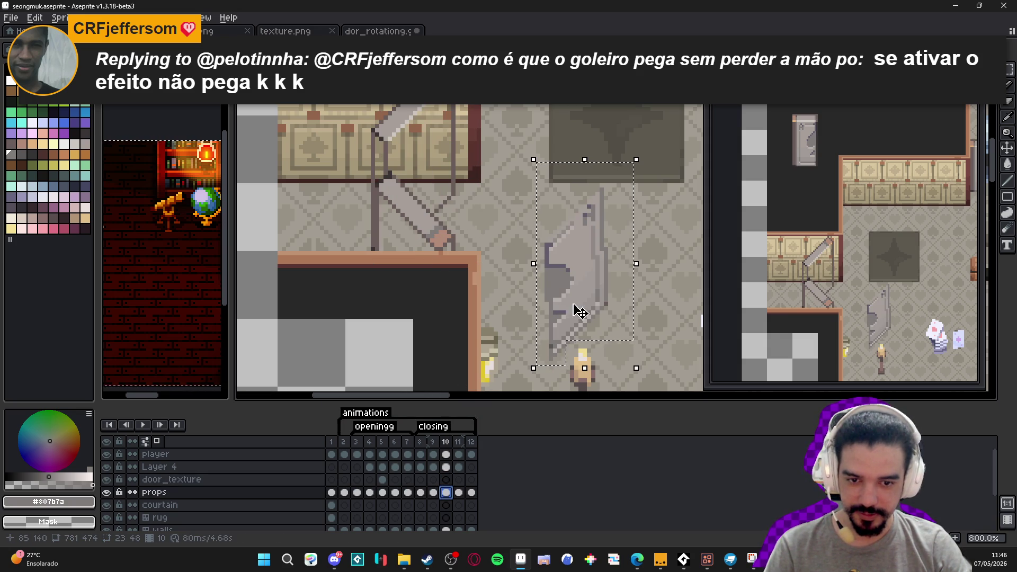
pyautogui.hotkey('ctrl', 'd')
pyautogui.press('Return')
pyautogui.press('Return')
# Marquee-select the slanted door on the floor and make door_texture the working layer.
pyautogui.press('m')
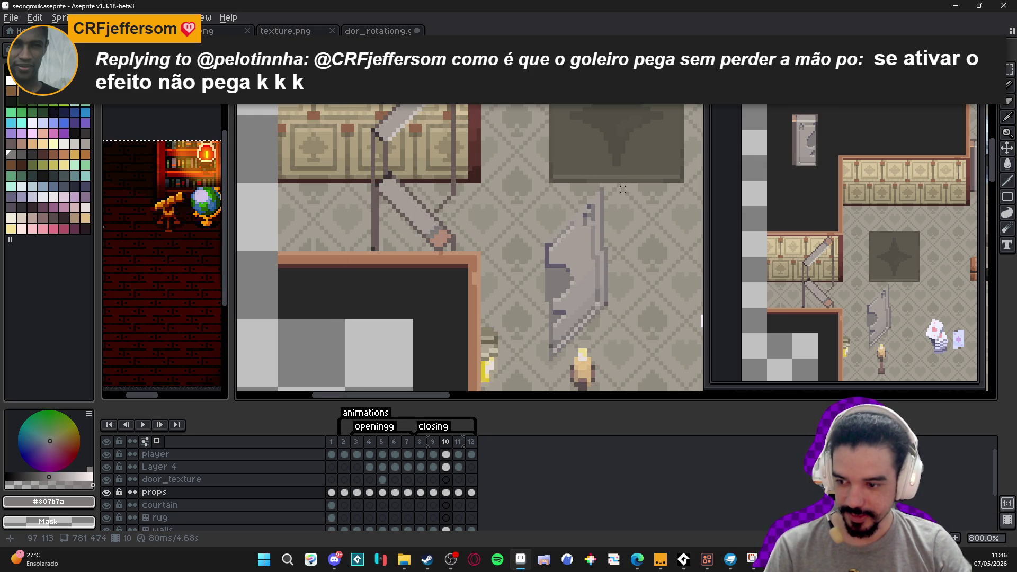
pyautogui.moveTo(622, 190)
pyautogui.mouseDown()
pyautogui.moveTo(530, 289)
pyautogui.moveTo(523, 340)
pyautogui.mouseUp()
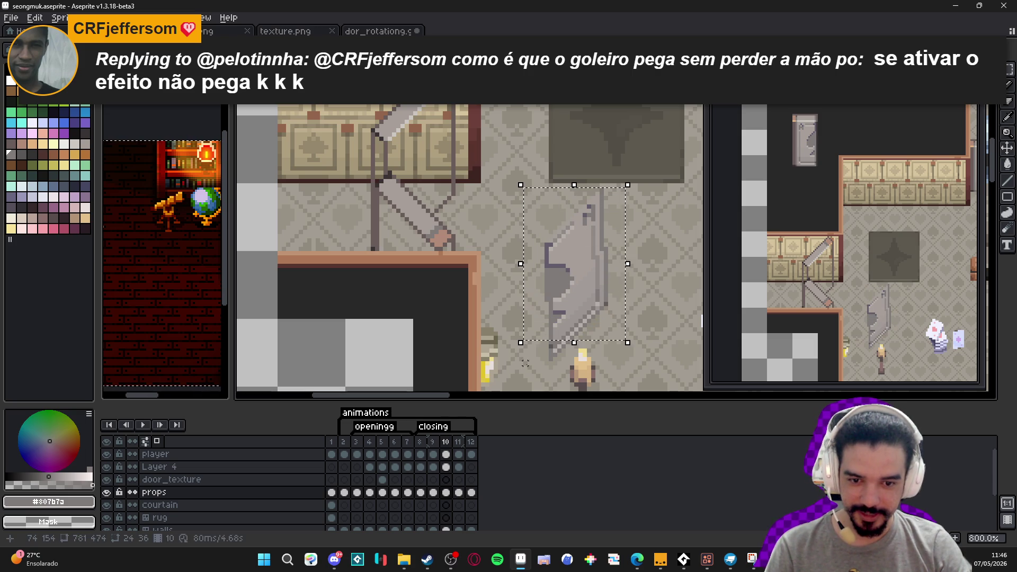
pyautogui.moveTo(536, 377); pyautogui.dragTo(567, 291)
pyautogui.scroll(2, 568, 289)
pyautogui.scroll(-3, 568, 286)
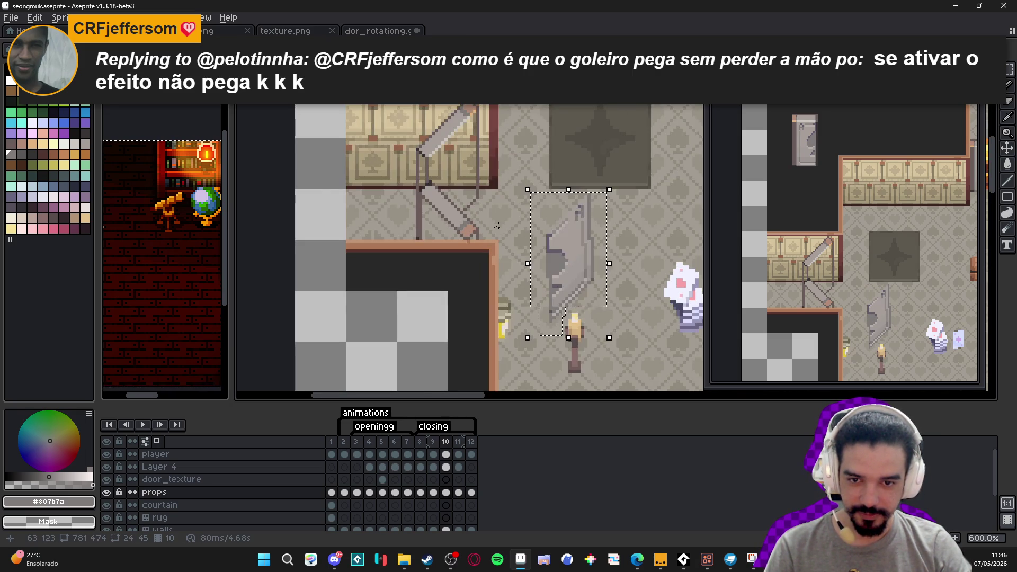
pyautogui.click(447, 479)
# Move the selected door up-left onto the wall corner, commit it, and paint an edge pixel.
pyautogui.moveTo(559, 267); pyautogui.dragTo(455, 180)
pyautogui.scroll(4, 466, 144)
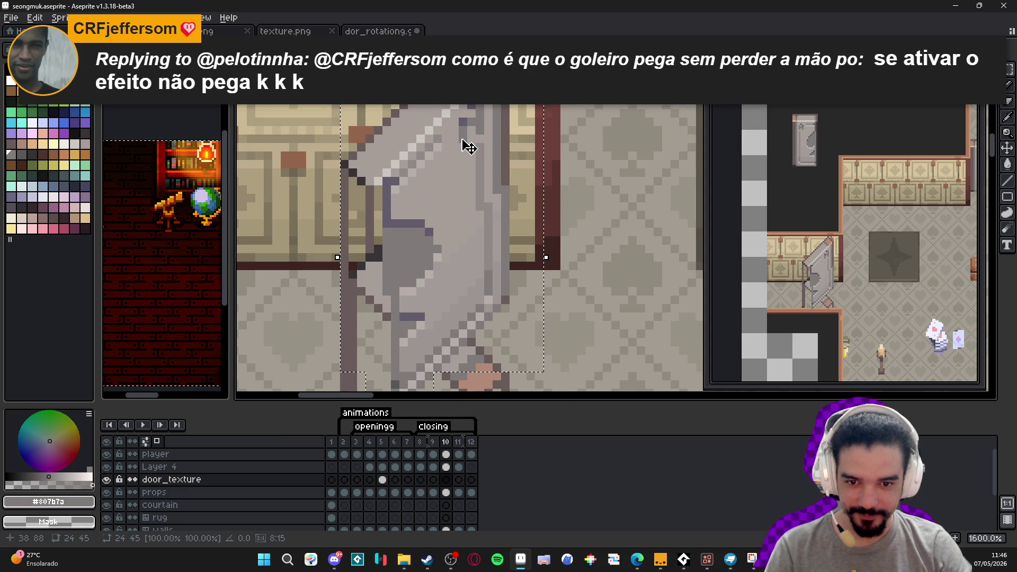
pyautogui.hotkey('ctrl', 'd')
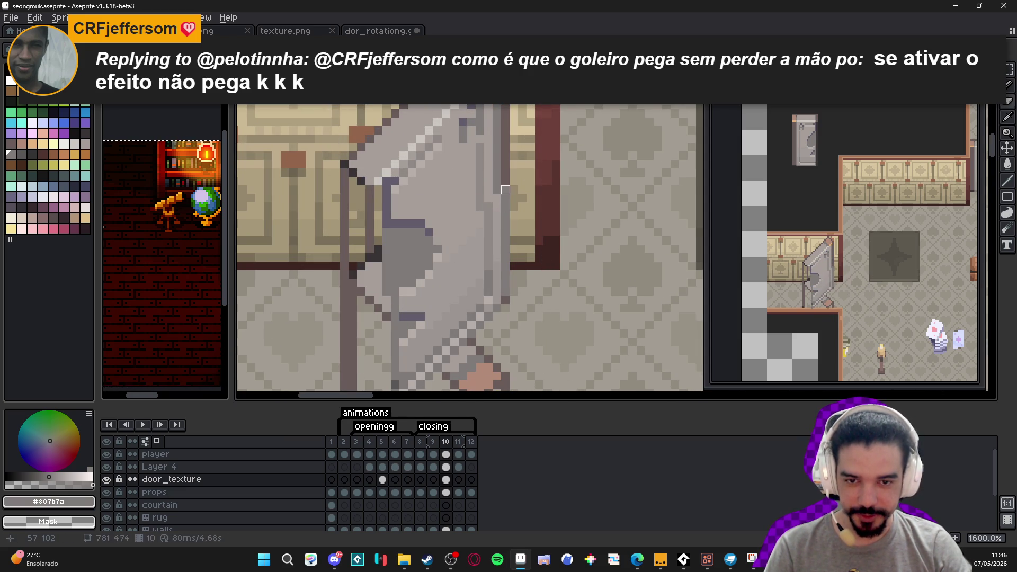
pyautogui.press('b')
pyautogui.click(499, 188)
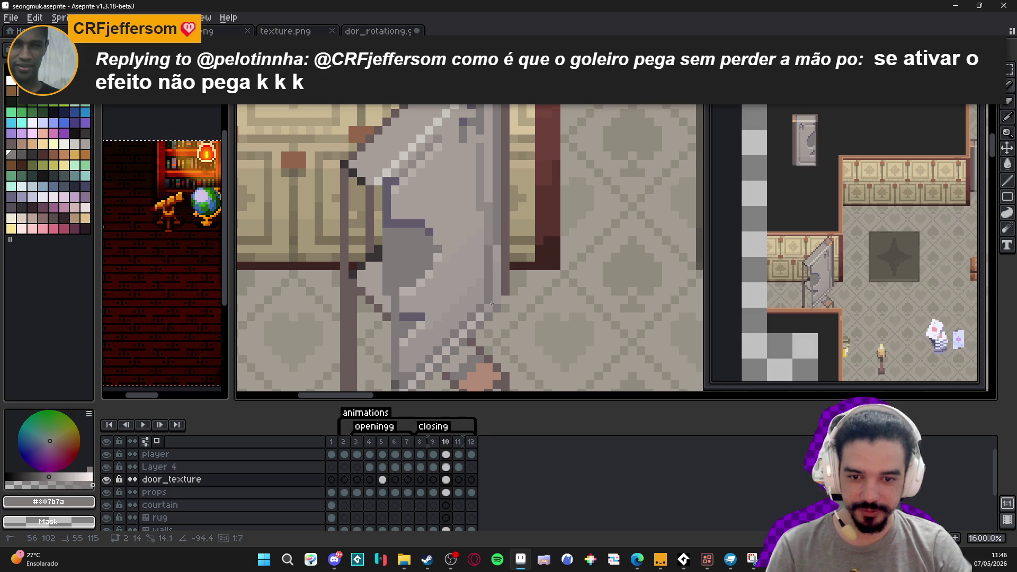
# Sample light, mid and dark greys from the door and darken an edge pixel.
pyautogui.keyDown('alt'); pyautogui.click(488, 216); pyautogui.keyUp('alt')
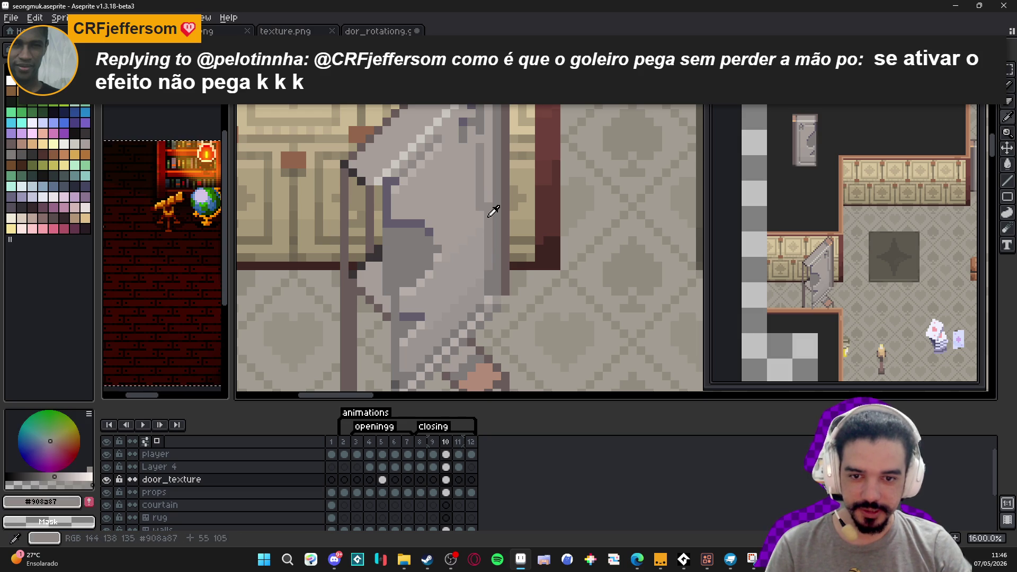
pyautogui.keyDown('alt'); pyautogui.click(487, 279); pyautogui.keyUp('alt')
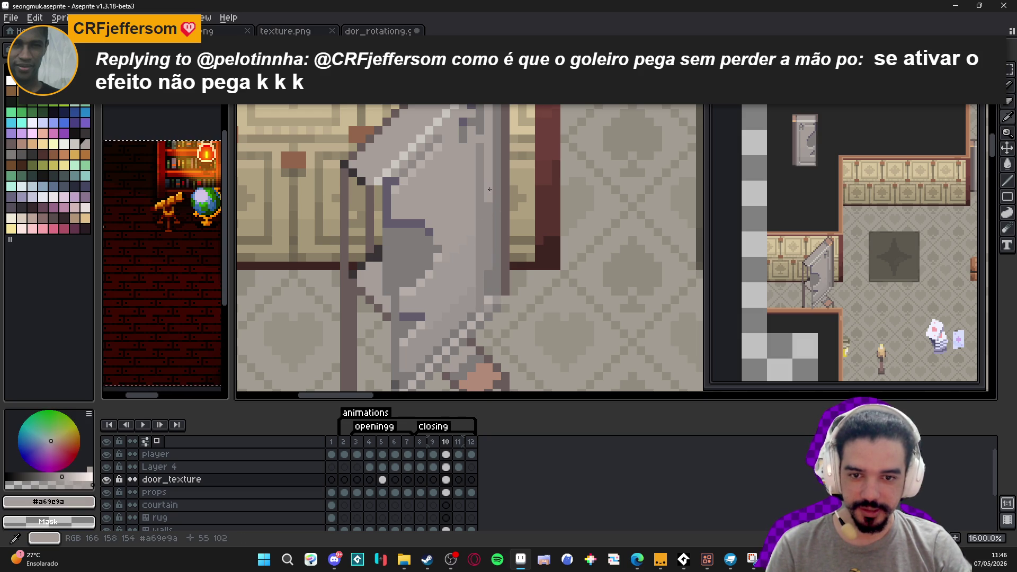
pyautogui.keyDown('alt'); pyautogui.click(485, 286); pyautogui.keyUp('alt')
pyautogui.keyDown('alt'); pyautogui.click(500, 281); pyautogui.keyUp('alt')
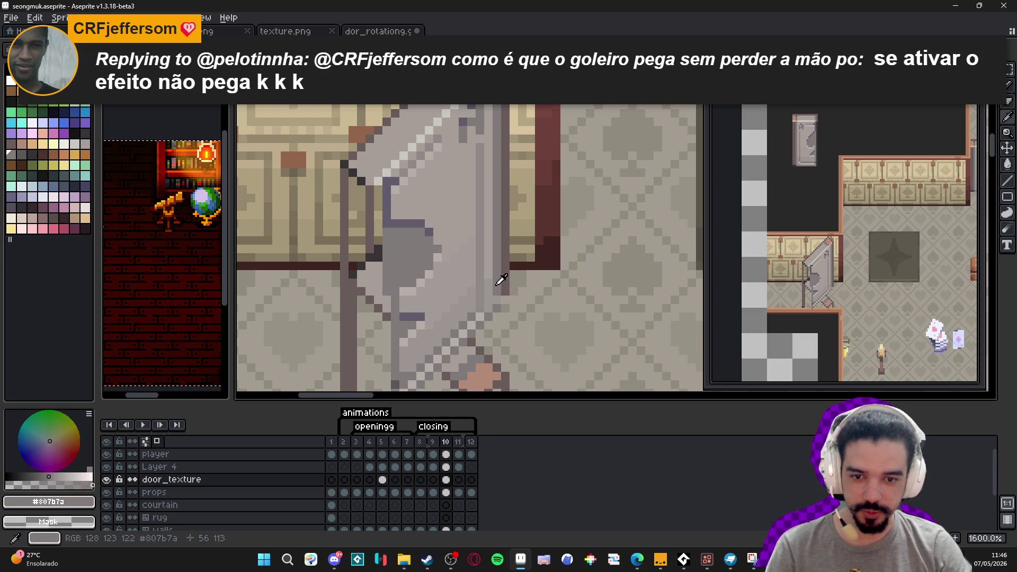
pyautogui.scroll(-1, 496, 300)
pyautogui.scroll(1, 497, 301)
pyautogui.keyDown('alt'); pyautogui.click(492, 241); pyautogui.keyUp('alt')
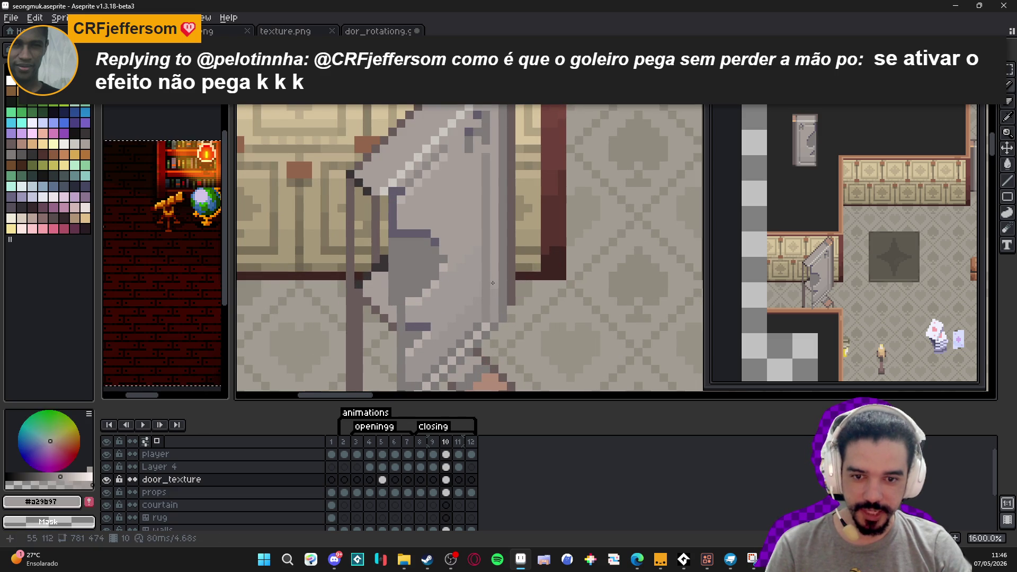
pyautogui.keyDown('shift'); pyautogui.click(493, 242); pyautogui.keyUp('shift')
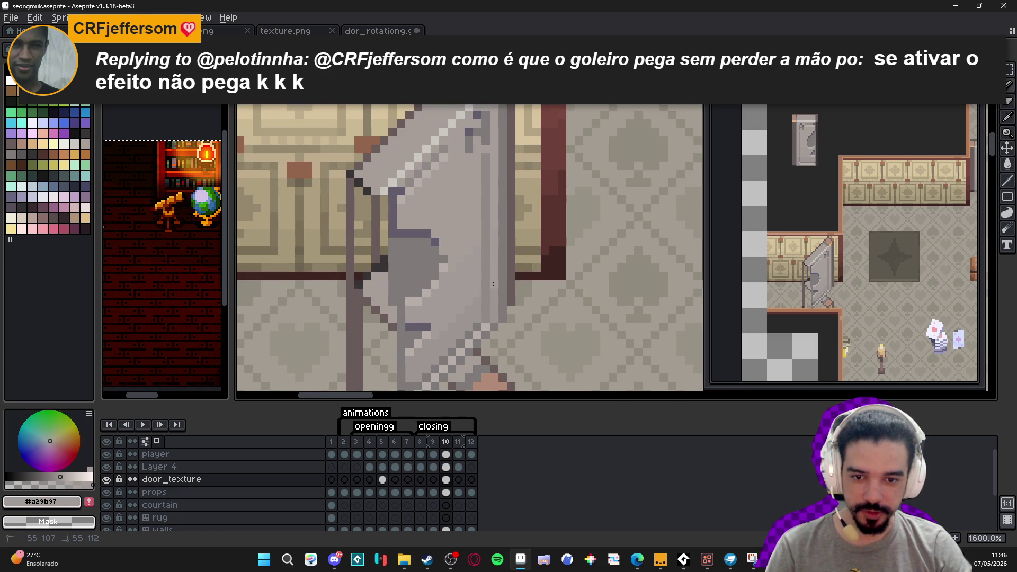
pyautogui.keyDown('alt'); pyautogui.click(493, 284); pyautogui.keyUp('alt')
pyautogui.scroll(-2, 486, 273)
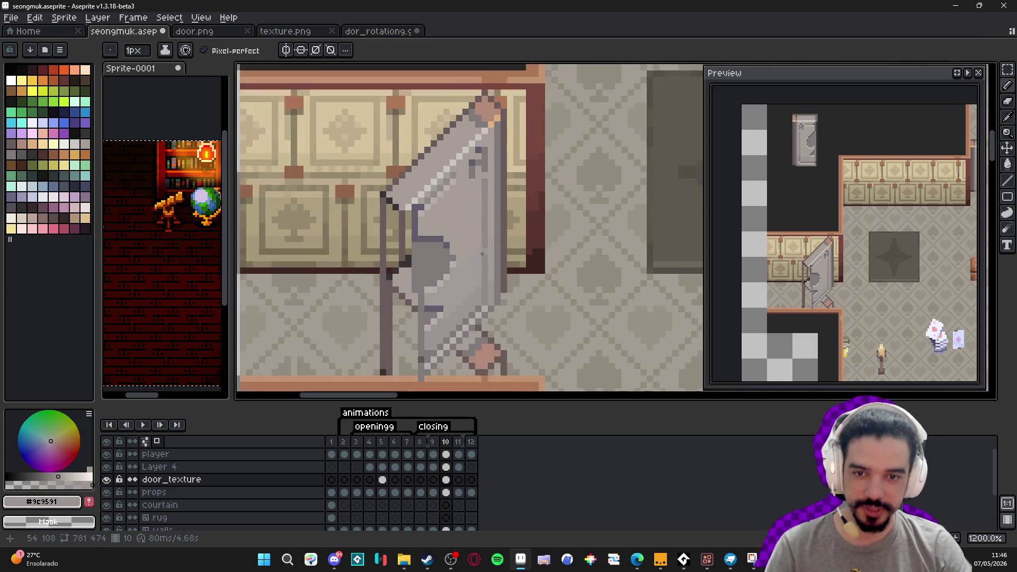
# Sample the door's mid grey and draw two dark diagonal lines across the lower door.
pyautogui.scroll(3, 487, 162)
pyautogui.keyDown('alt'); pyautogui.click(487, 163); pyautogui.keyUp('alt')
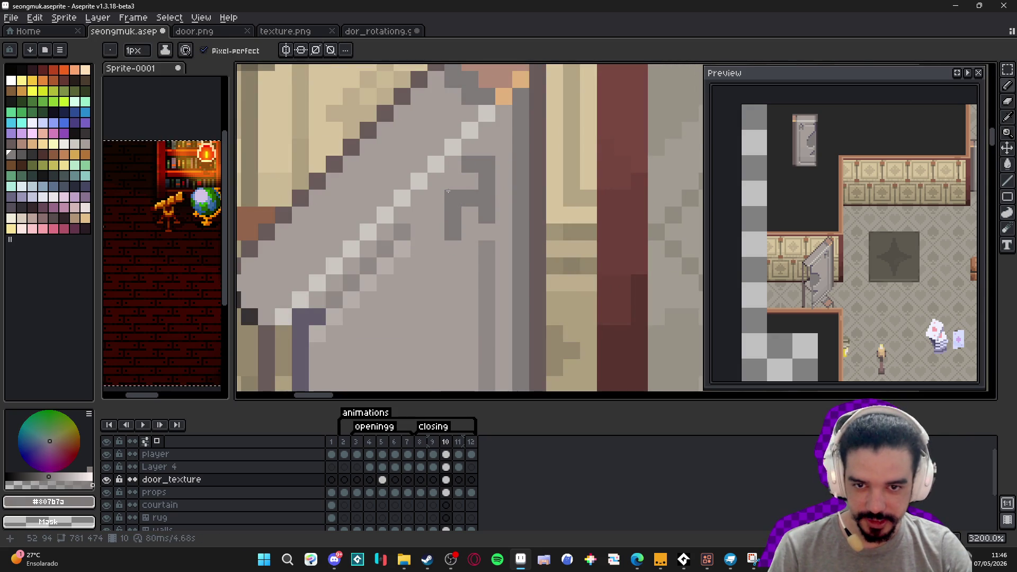
pyautogui.scroll(-5, 466, 221)
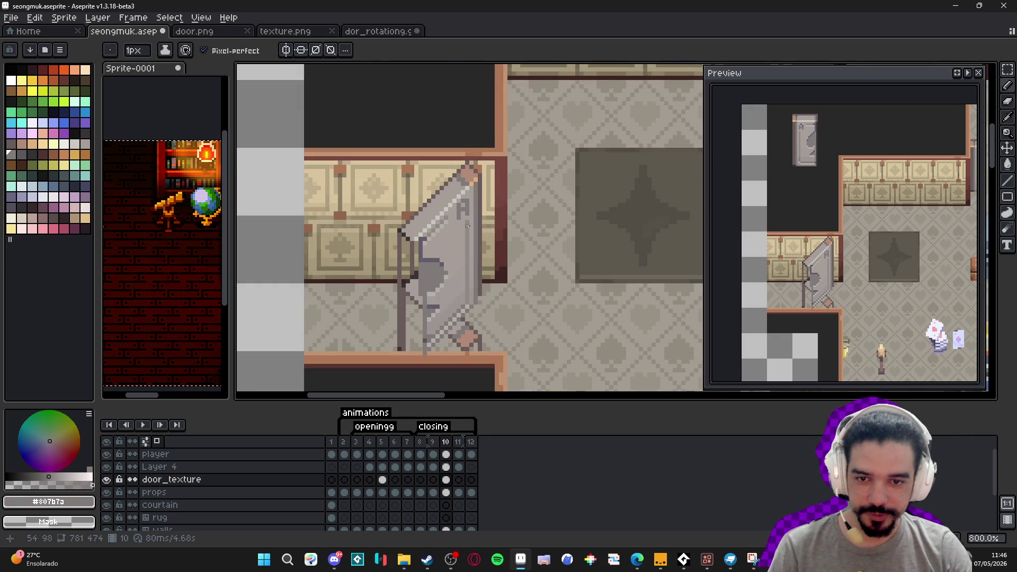
pyautogui.scroll(-2, 468, 226)
pyautogui.scroll(4, 497, 297)
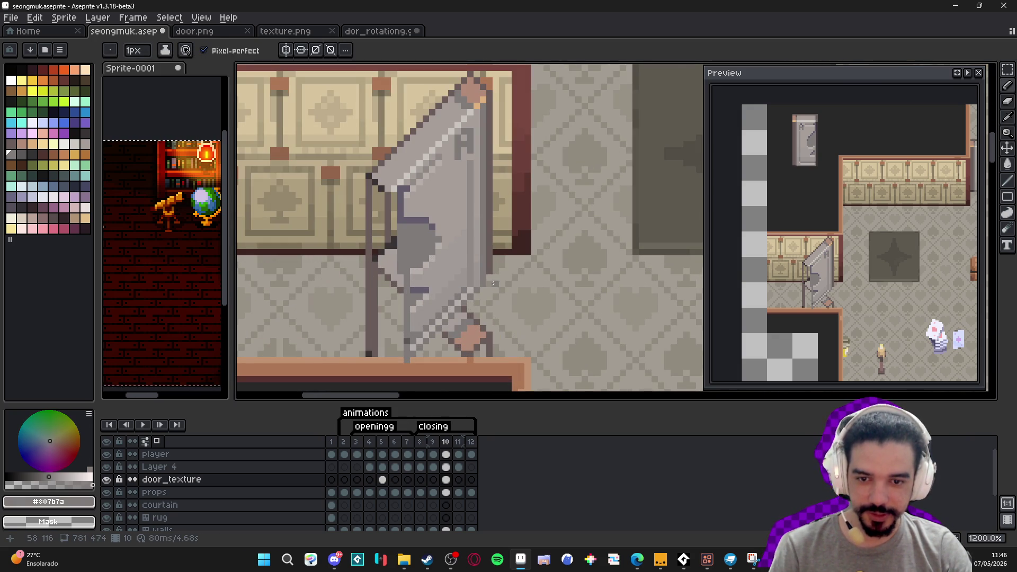
pyautogui.scroll(-3, 489, 272)
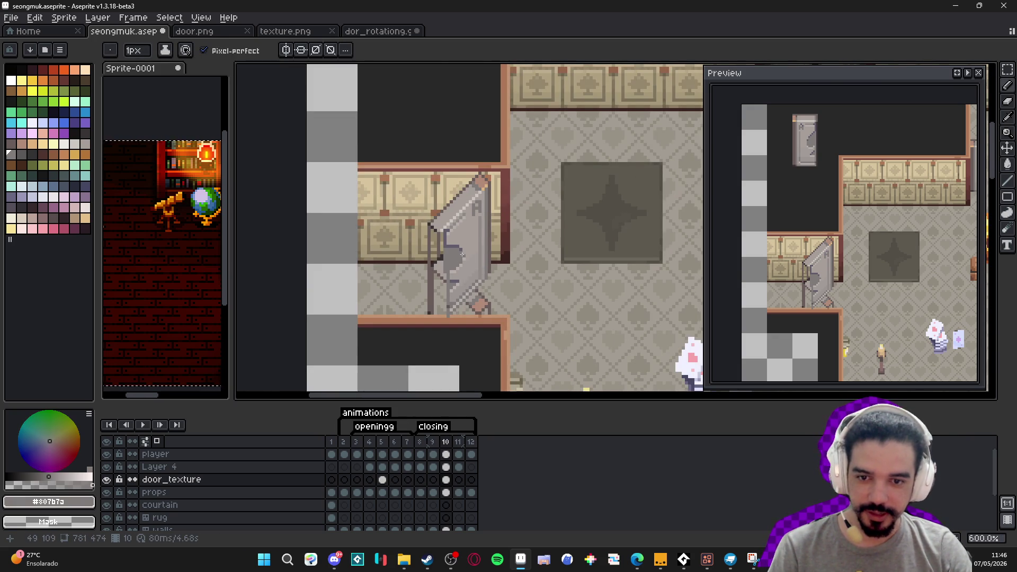
pyautogui.scroll(3, 463, 258)
pyautogui.scroll(-2, 443, 287)
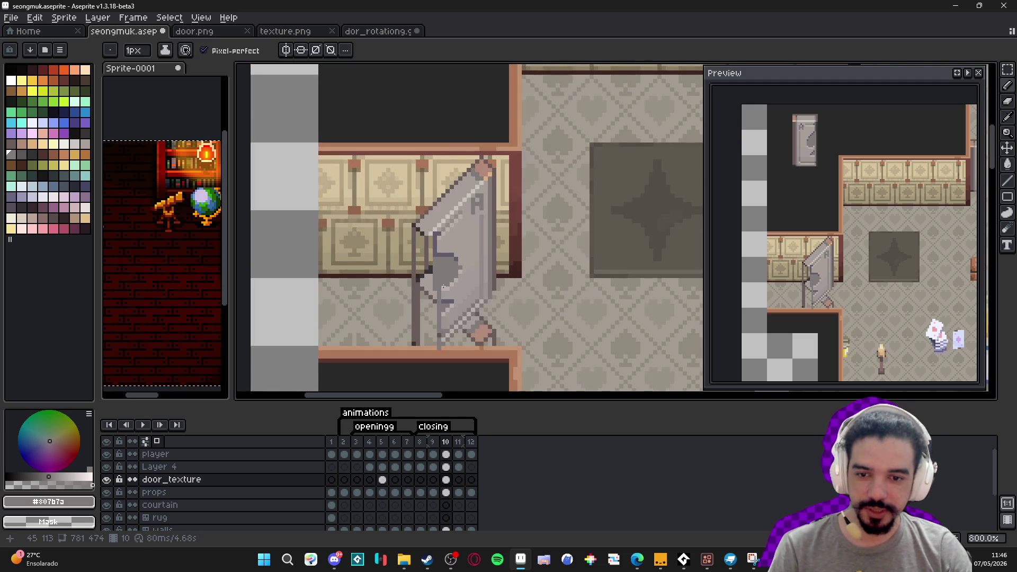
pyautogui.scroll(3, 468, 278)
pyautogui.moveTo(468, 278); pyautogui.dragTo(497, 299)
pyautogui.moveTo(455, 257); pyautogui.dragTo(416, 217)
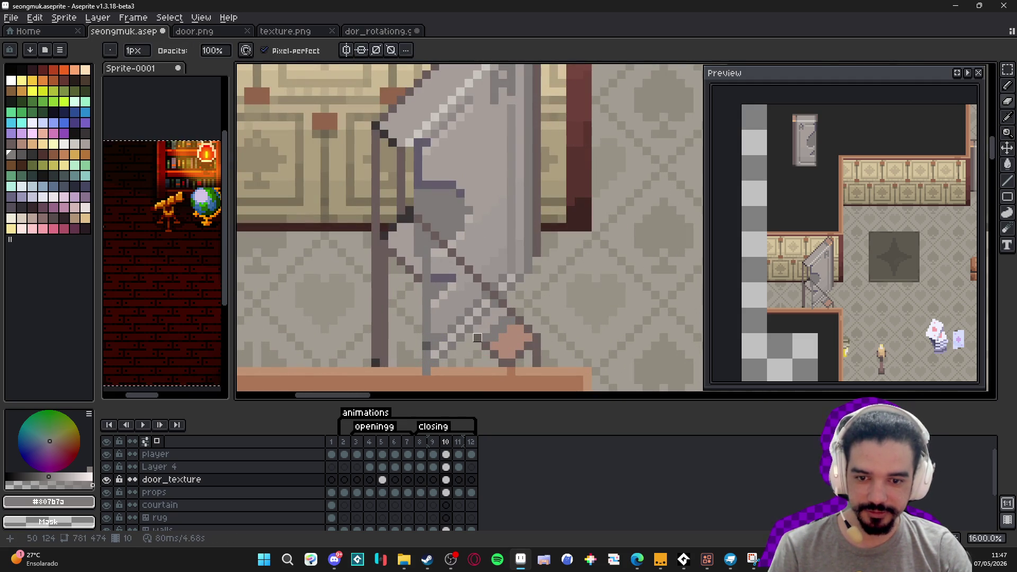
# Raise the brush size to 2px and paint a light grey stroke down the door.
pyautogui.press('+')
pyautogui.moveTo(413, 240)
pyautogui.mouseDown()
pyautogui.moveTo(482, 300)
pyautogui.moveTo(422, 291)
pyautogui.moveTo(447, 342)
pyautogui.mouseUp()
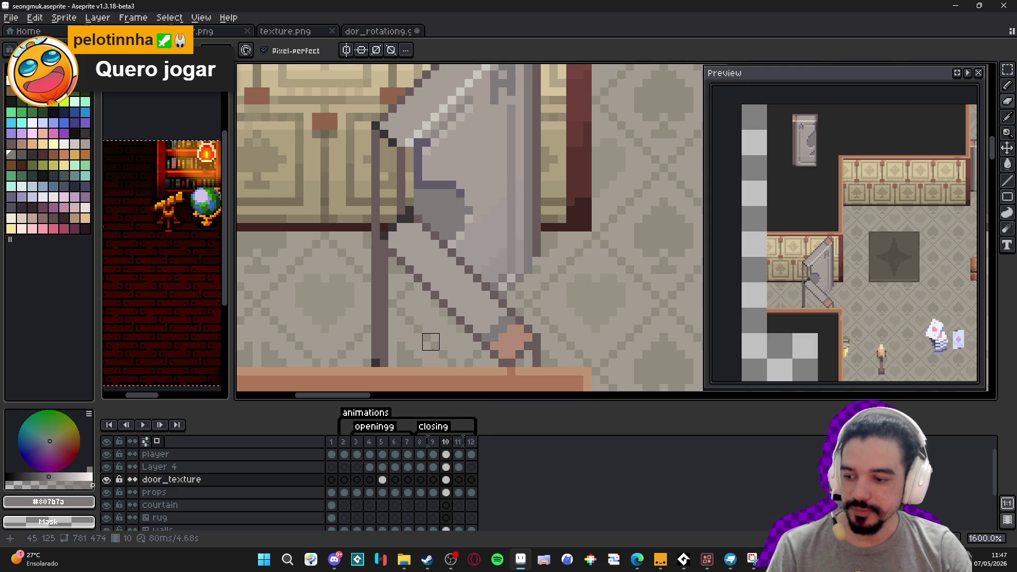
pyautogui.scroll(-3, 431, 333)
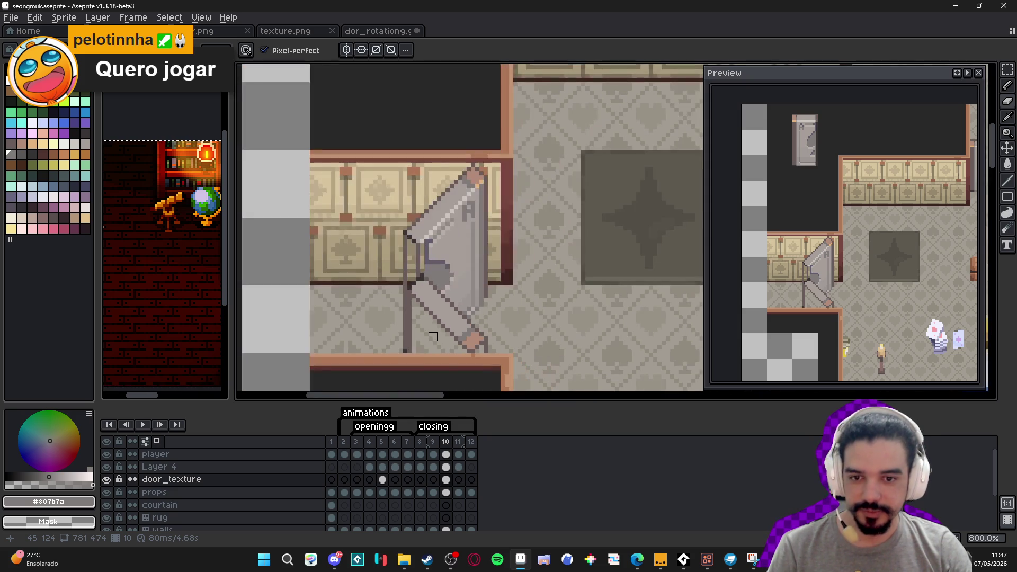
# Repaint the door's purple pixel column in lighter grey, undoing part of it.
pyautogui.scroll(3, 437, 298)
pyautogui.press('i')
pyautogui.click(428, 254)
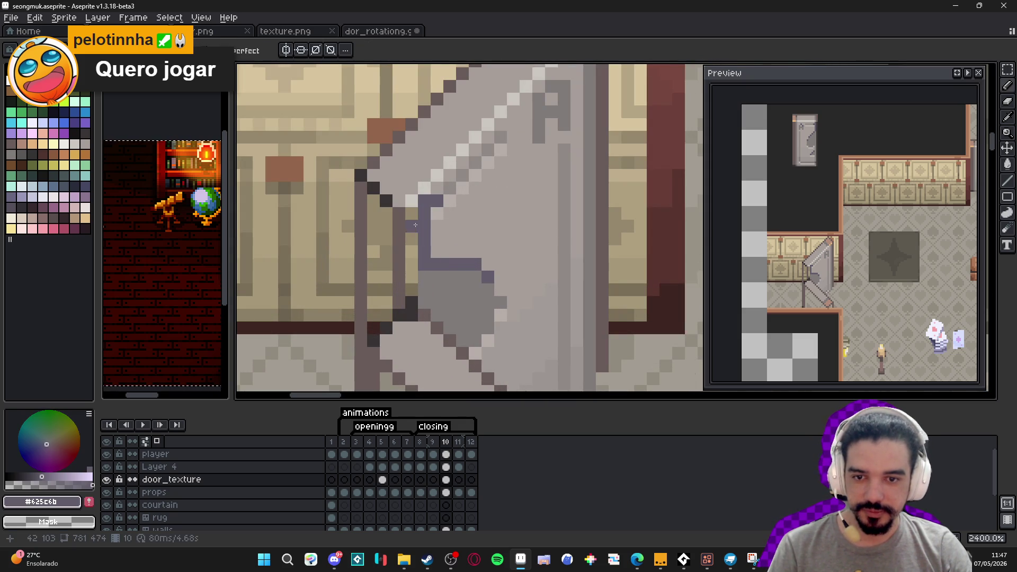
pyautogui.click(435, 191)
pyautogui.press('b')
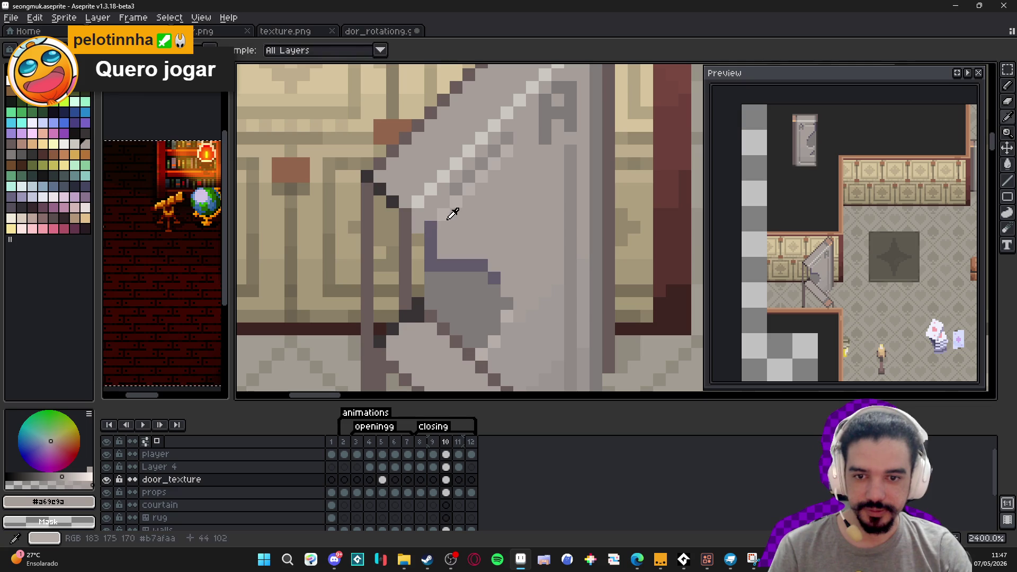
pyautogui.keyDown('alt'); pyautogui.click(431, 230); pyautogui.keyUp('alt')
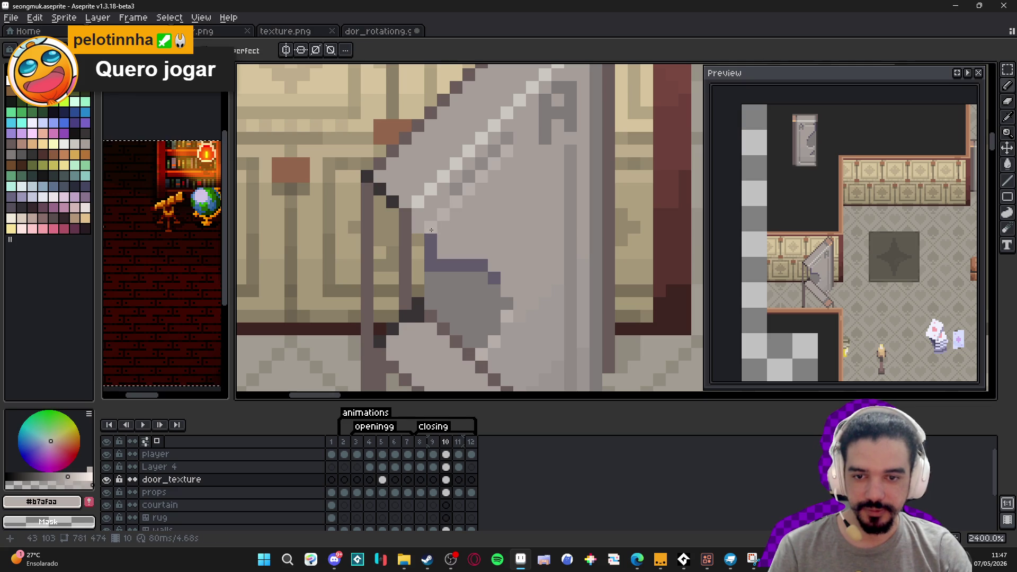
pyautogui.keyDown('alt'); pyautogui.click(461, 213); pyautogui.keyUp('alt')
pyautogui.moveTo(431, 239); pyautogui.dragTo(435, 259)
pyautogui.hotkey('ctrl', 'z')
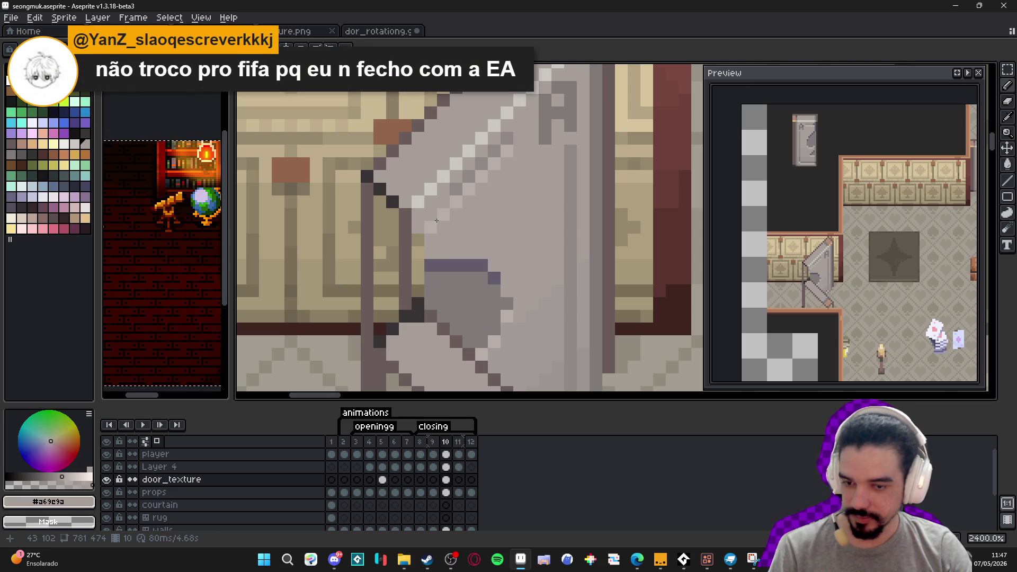
# Paint a lighter grey column along the door frame with the sampled light grey.
pyautogui.keyDown('alt'); pyautogui.click(426, 262); pyautogui.keyUp('alt')
pyautogui.keyDown('alt'); pyautogui.click(445, 294); pyautogui.keyUp('alt')
pyautogui.scroll(-2, 447, 260)
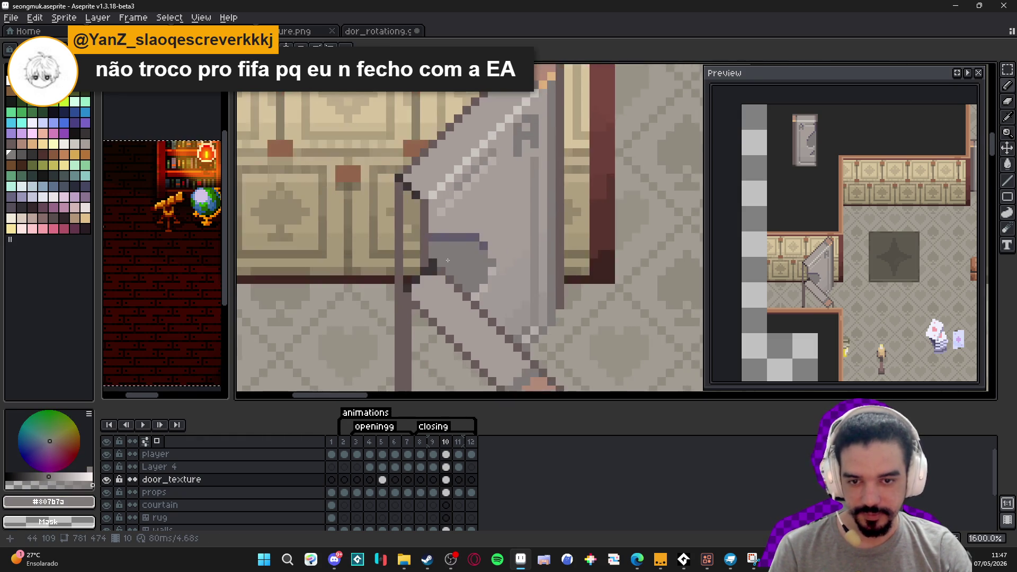
pyautogui.scroll(-3, 447, 260)
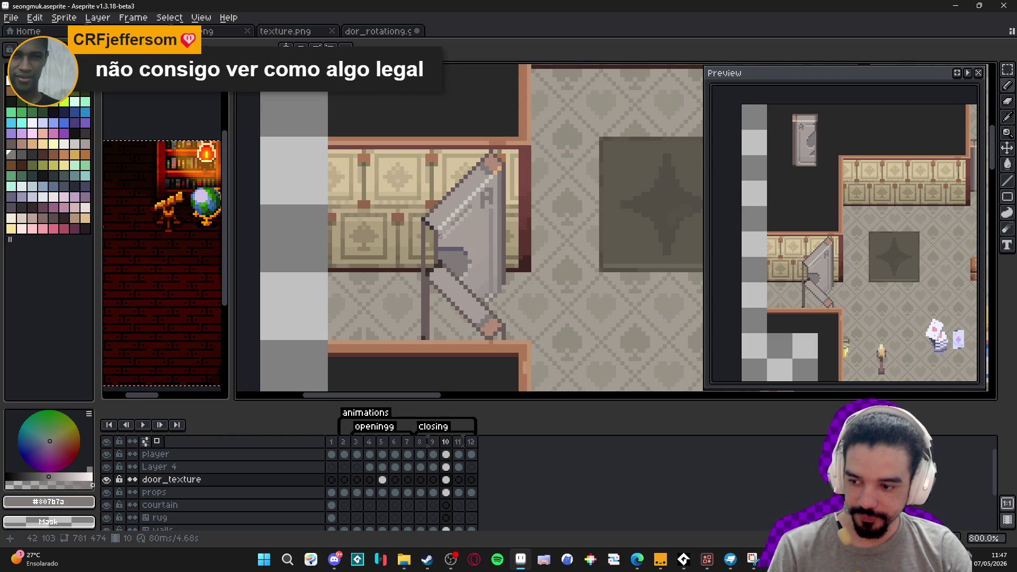
pyautogui.scroll(1, 428, 238)
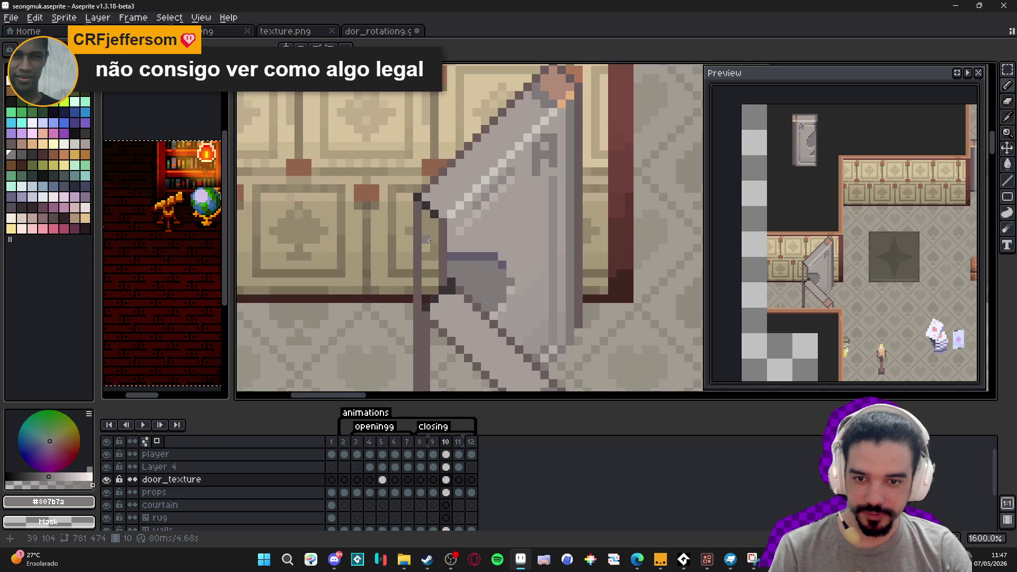
pyautogui.keyDown('alt'); pyautogui.click(450, 243); pyautogui.keyUp('alt')
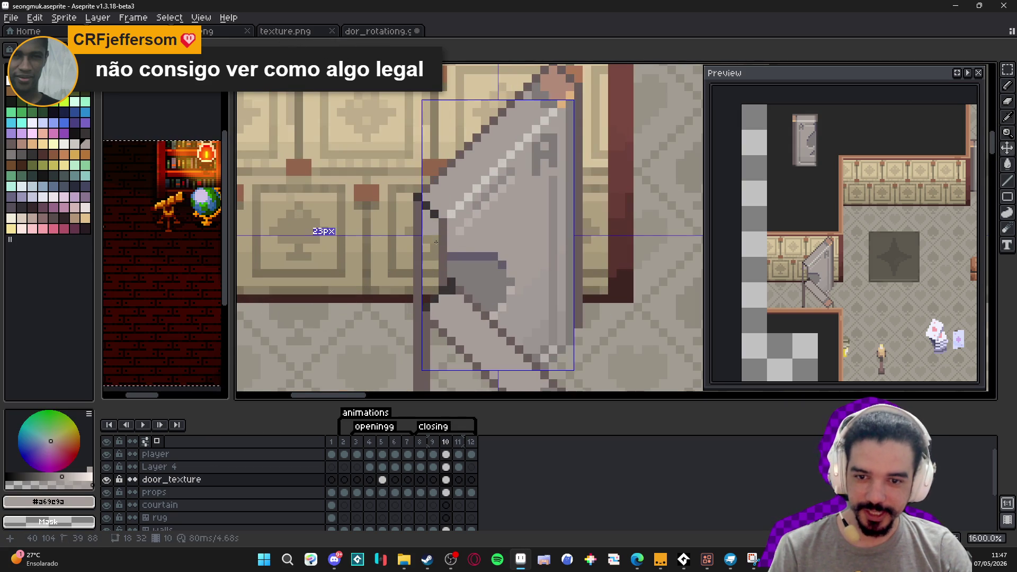
pyautogui.keyDown('shift'); pyautogui.click(436, 291); pyautogui.keyUp('shift')
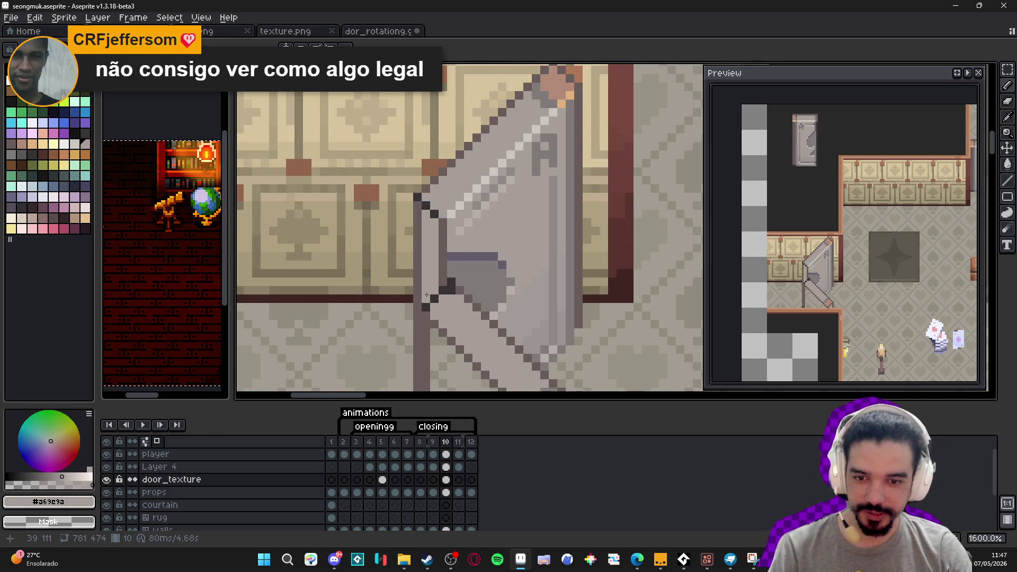
pyautogui.scroll(-3, 435, 292)
pyautogui.scroll(5, 440, 292)
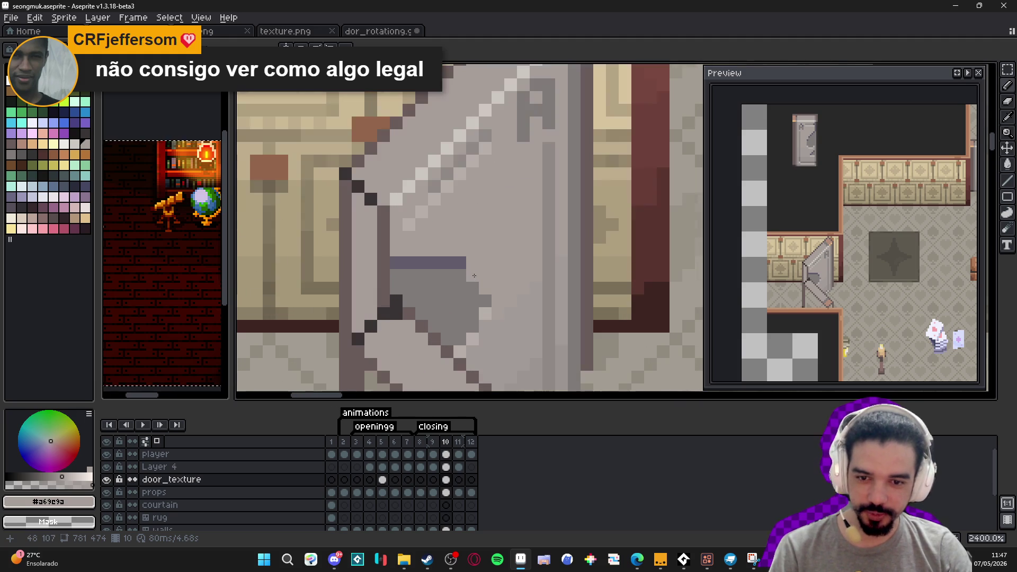
pyautogui.scroll(-3, 483, 300)
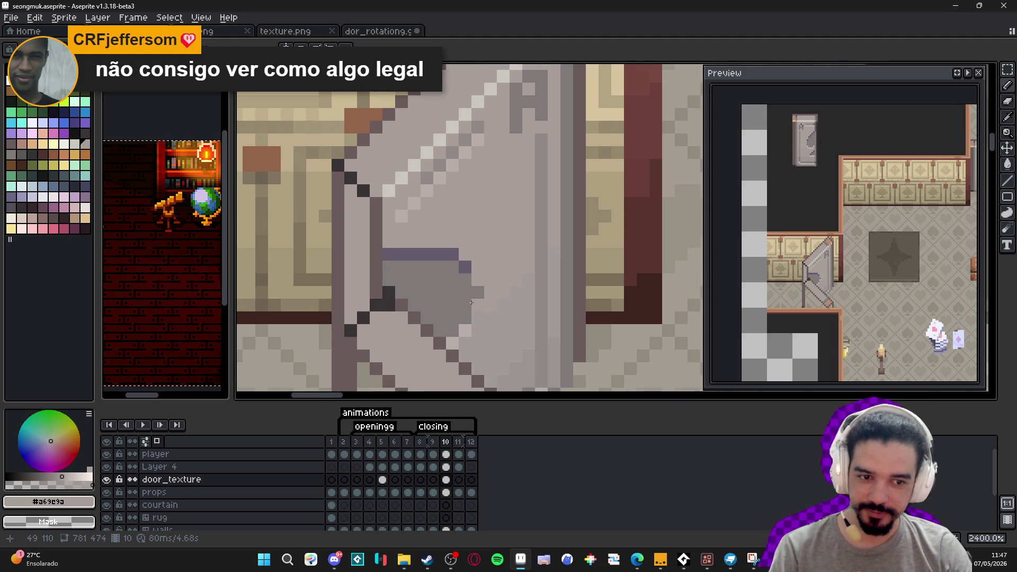
pyautogui.scroll(1, 437, 262)
# Repaint the door's edge pixels light grey, then show frame 9 with the door closed.
pyautogui.keyDown('alt'); pyautogui.click(430, 268); pyautogui.keyUp('alt')
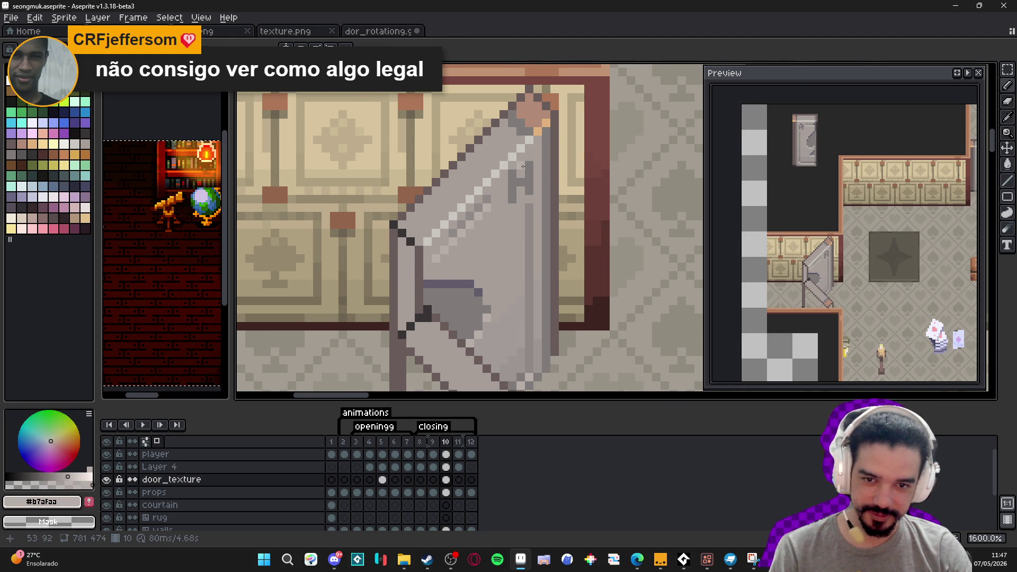
pyautogui.scroll(1, 522, 170)
pyautogui.scroll(-2, 460, 213)
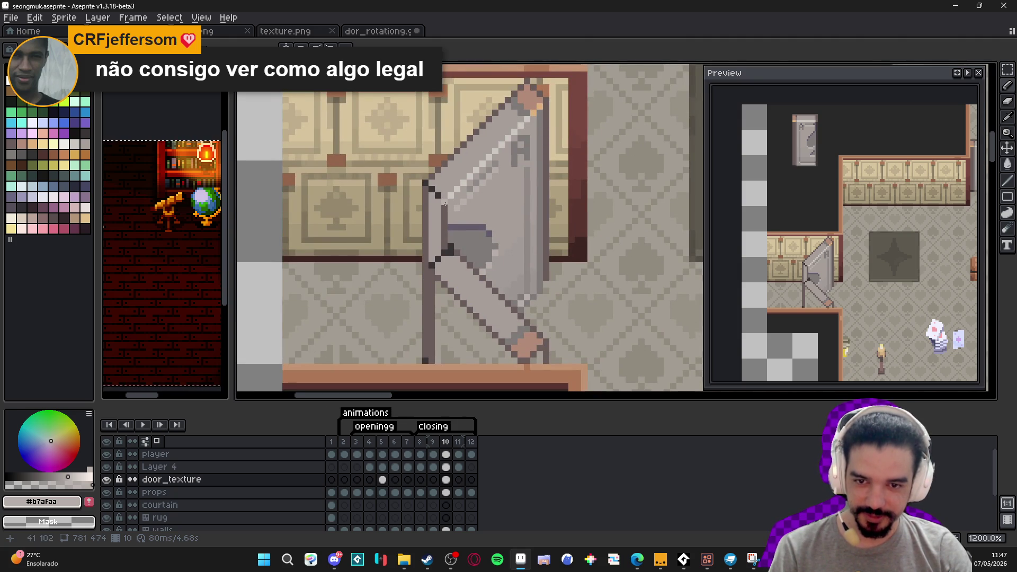
pyautogui.moveTo(444, 239); pyautogui.dragTo(444, 207)
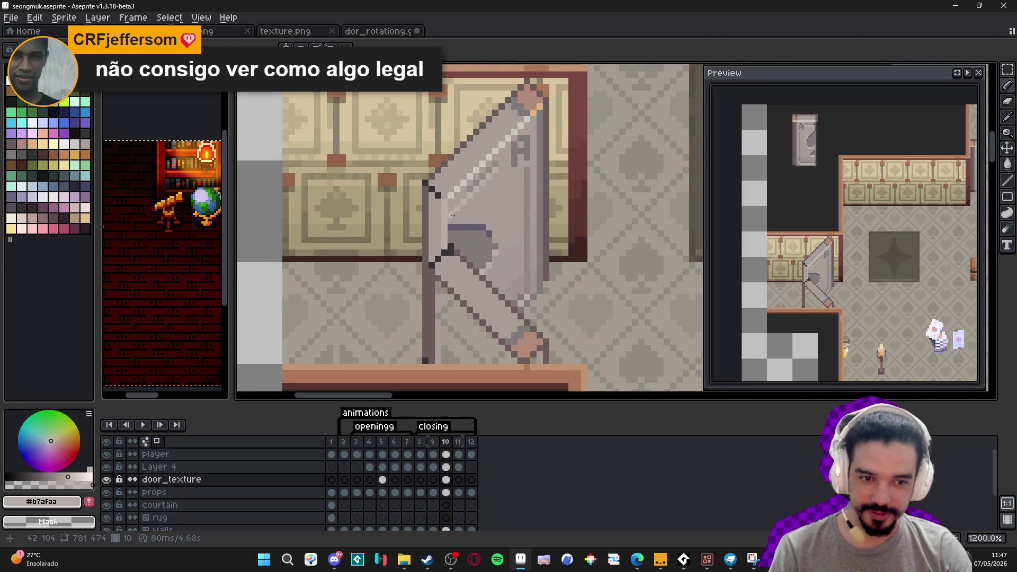
pyautogui.scroll(1, 449, 199)
pyautogui.keyDown('alt'); pyautogui.click(440, 201); pyautogui.keyUp('alt')
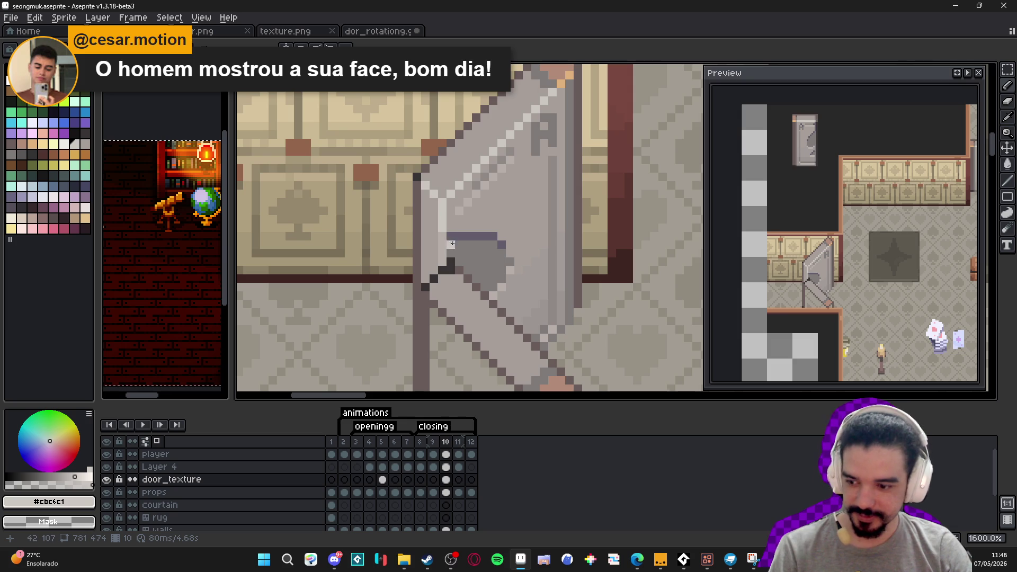
pyautogui.scroll(-2, 455, 272)
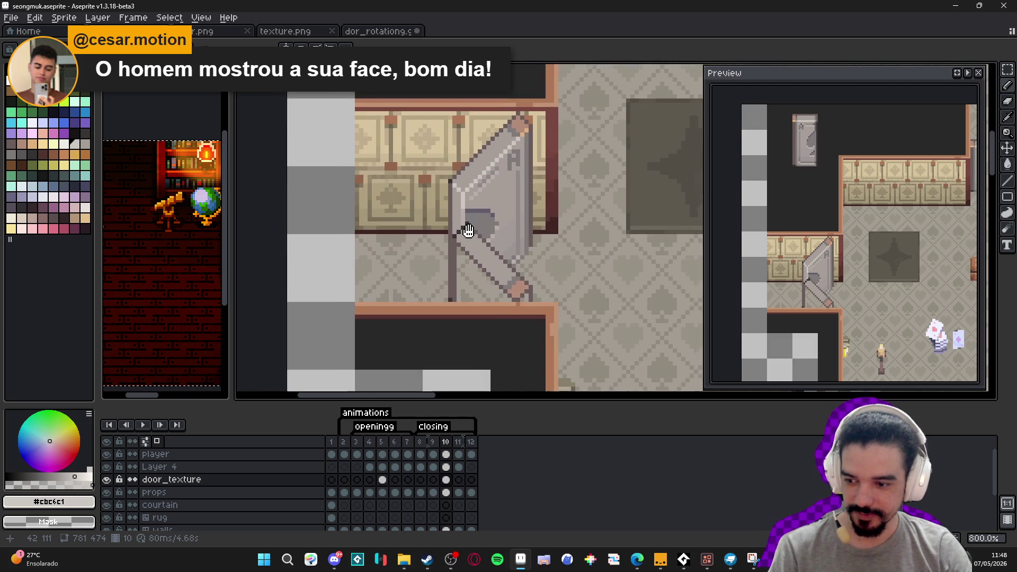
pyautogui.click(432, 441)
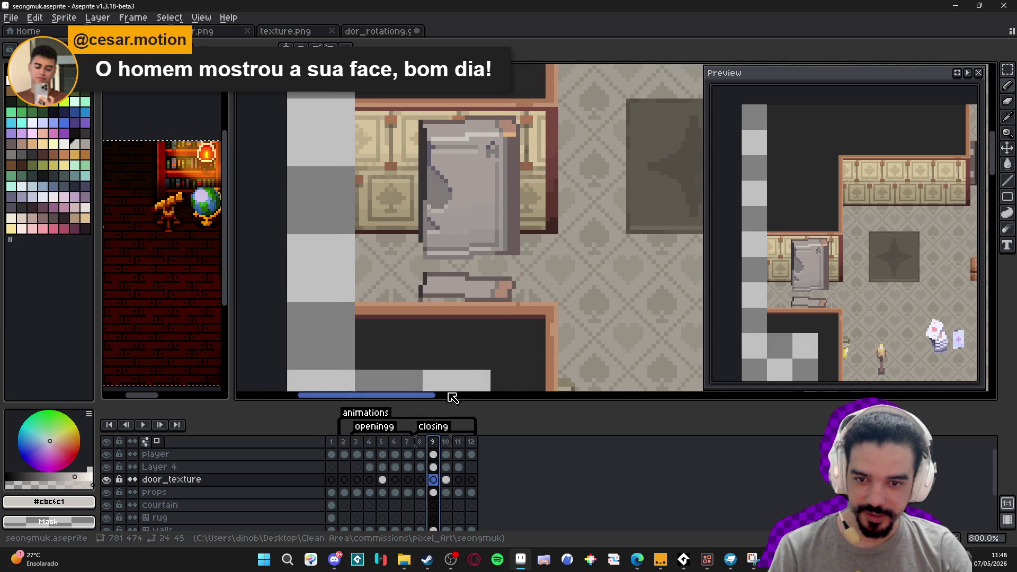
# Return to frame 10 and sample the door's mid grey for straight-line drawing.
pyautogui.click(446, 441)
pyautogui.click(460, 208)
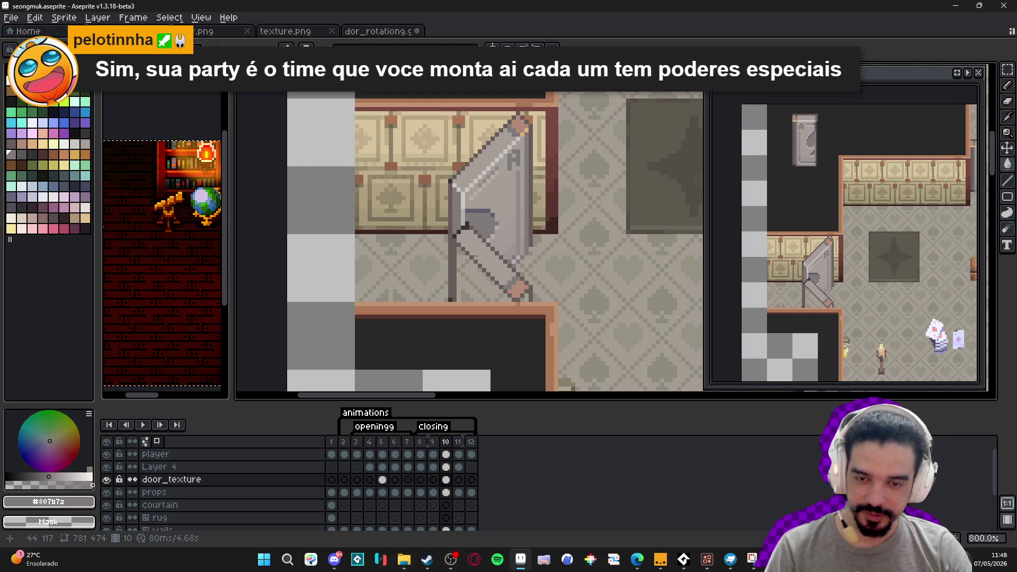
pyautogui.scroll(2, 466, 202)
pyautogui.keyDown('alt'); pyautogui.click(466, 218); pyautogui.keyUp('alt')
pyautogui.scroll(3, 467, 220)
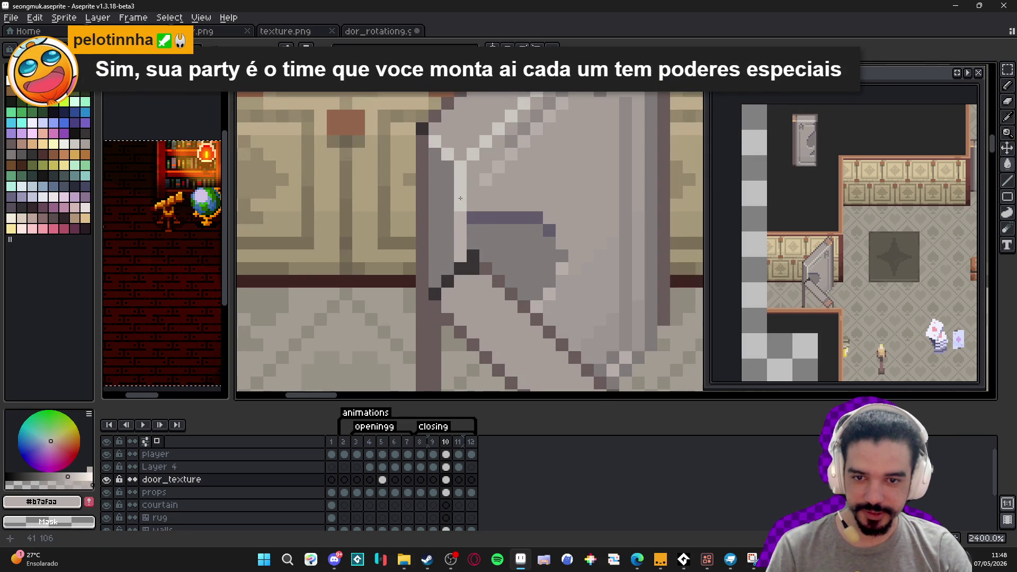
pyautogui.press('shift')
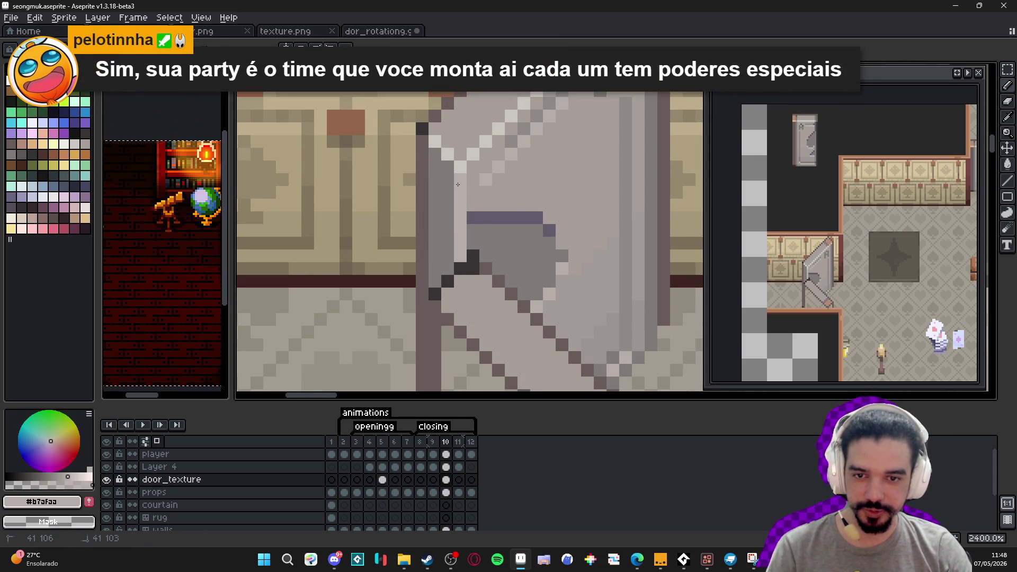
pyautogui.scroll(-5, 459, 190)
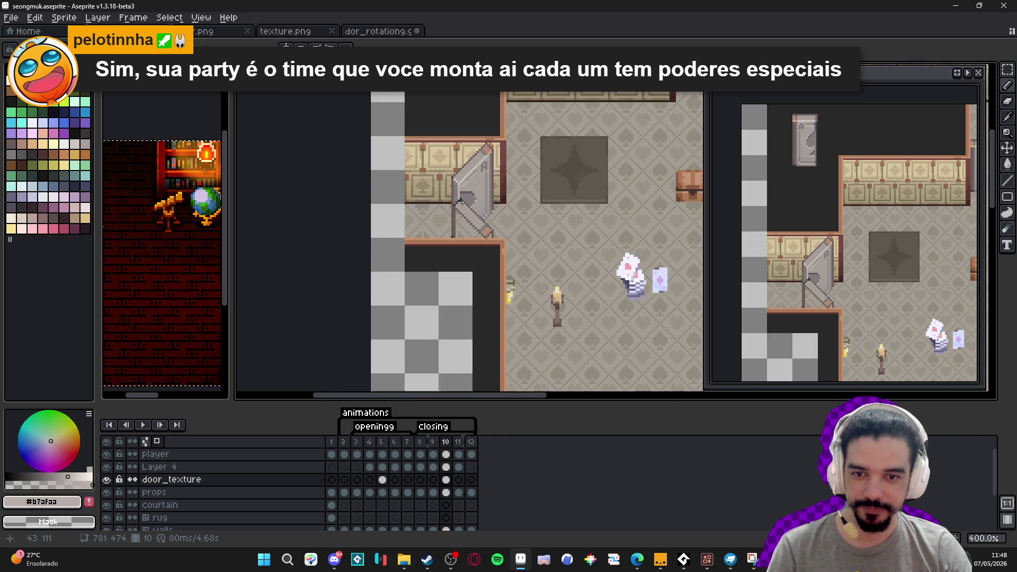
pyautogui.moveTo(461, 201); pyautogui.dragTo(464, 189)
# Zoom around the door and take its light grey #cbc6c1 as drawing colour.
pyautogui.scroll(5, 474, 187)
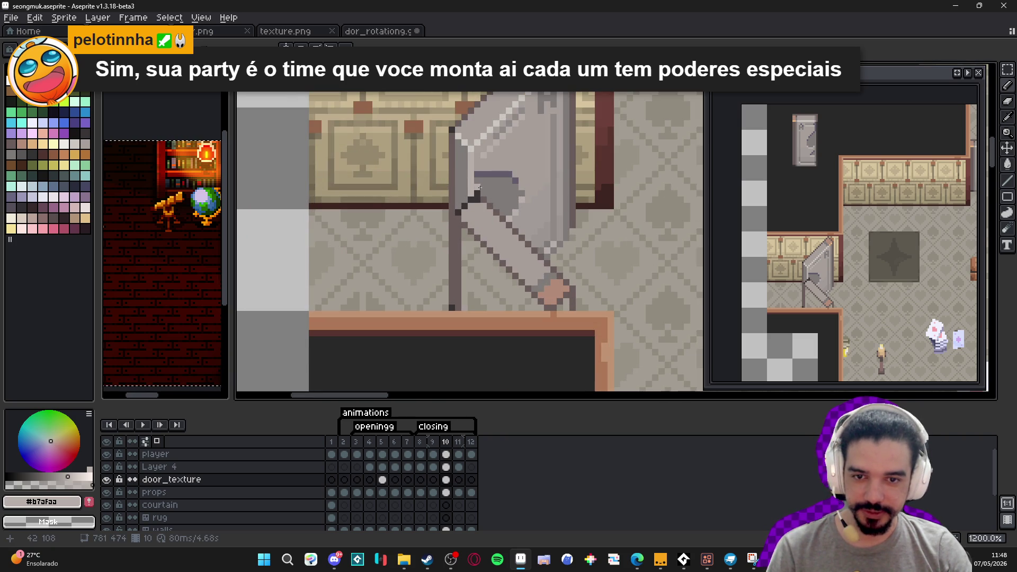
pyautogui.scroll(-1, 480, 188)
pyautogui.scroll(2, 474, 183)
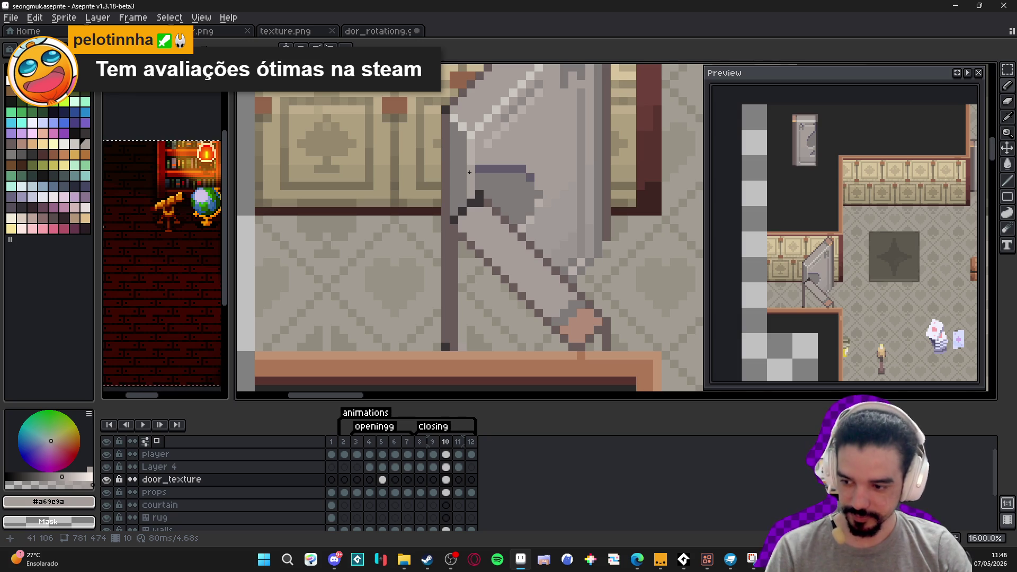
pyautogui.scroll(-5, 469, 172)
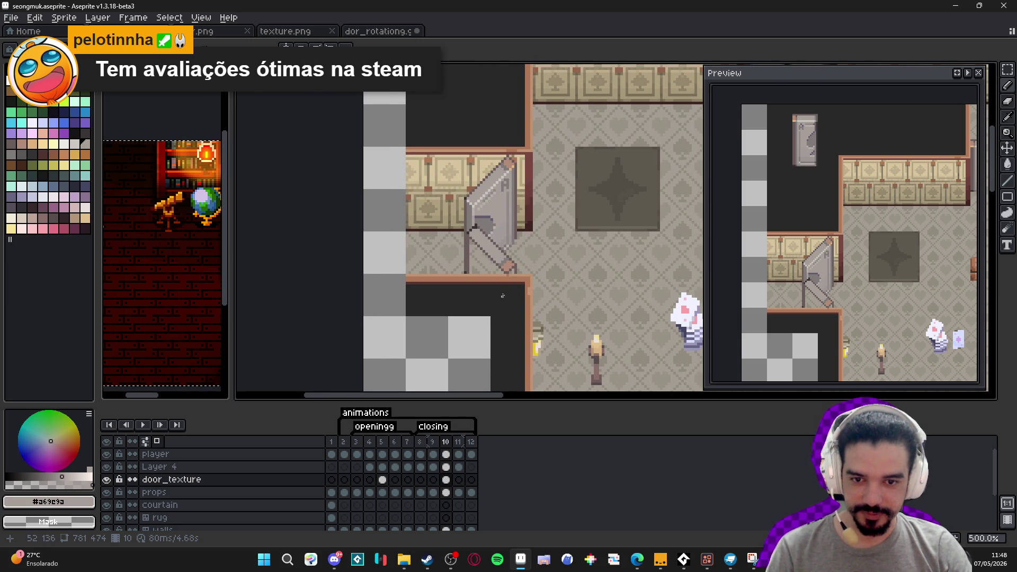
pyautogui.scroll(4, 480, 242)
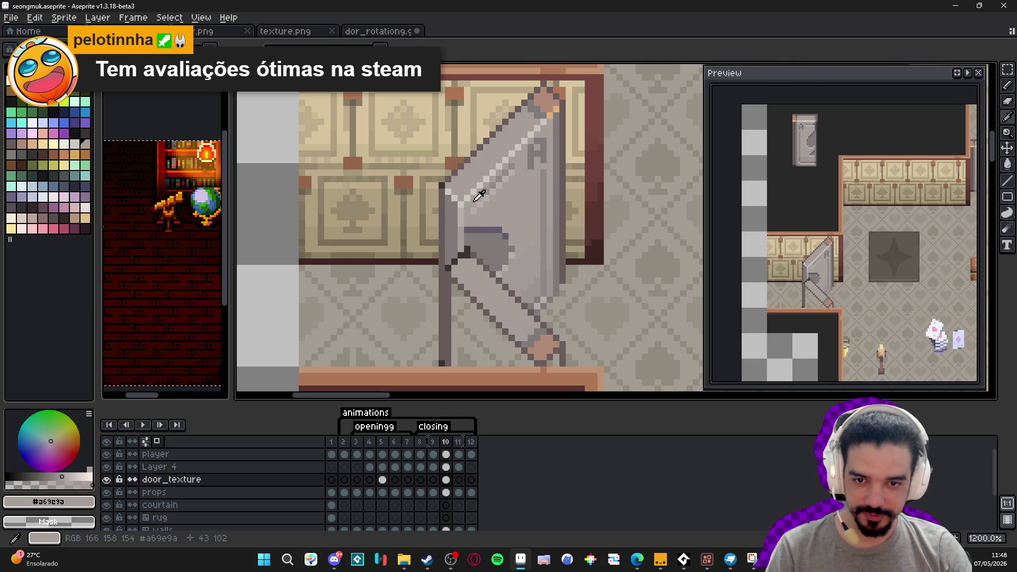
pyautogui.keyDown('alt'); pyautogui.click(447, 261); pyautogui.keyUp('alt')
pyautogui.moveTo(448, 261); pyautogui.dragTo(447, 252)
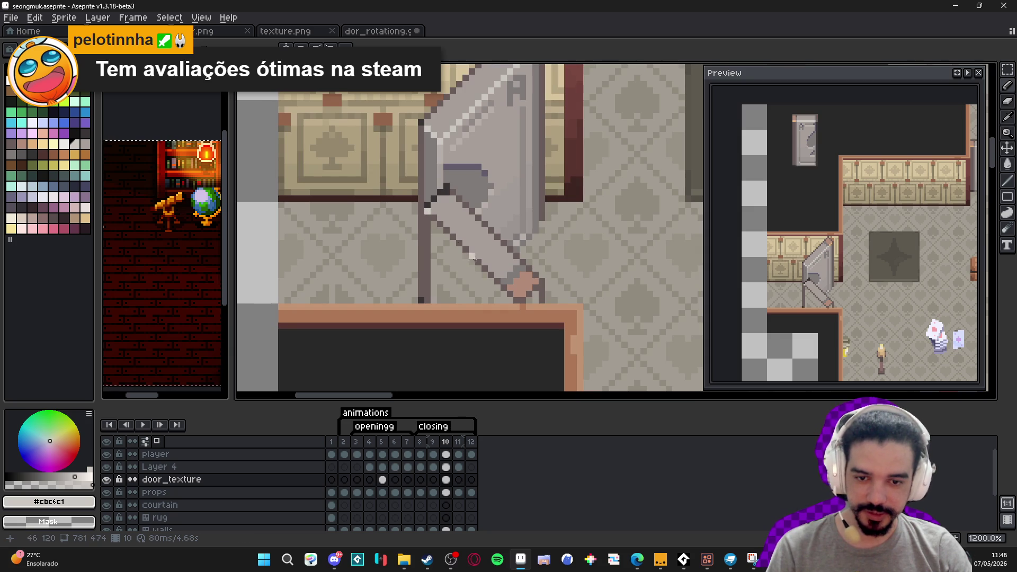
pyautogui.scroll(-4, 519, 302)
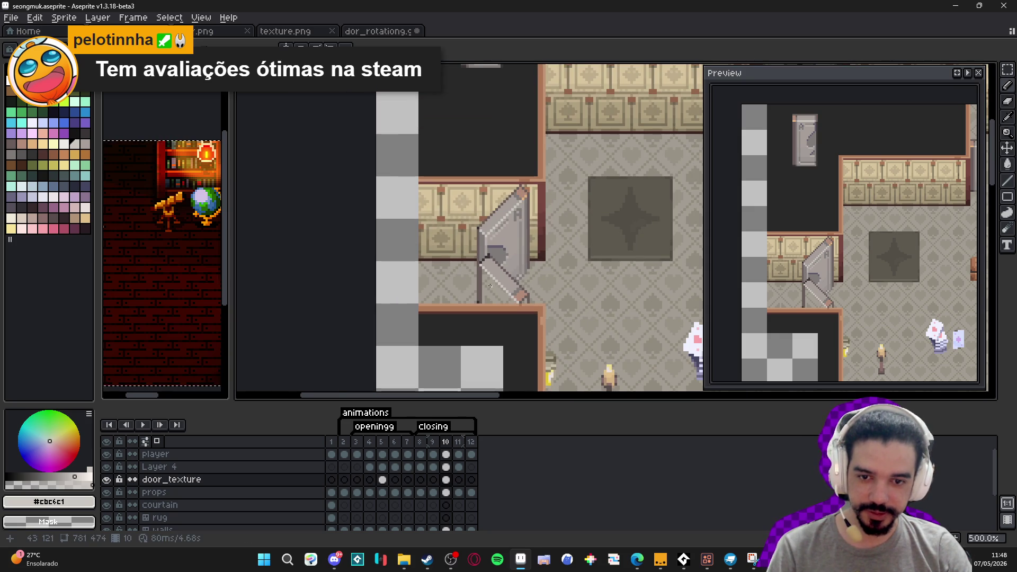
pyautogui.scroll(2, 492, 287)
# Test grey #a69e9a and darker #695b59 bucket fills around the door, undoing both.
pyautogui.press('g')
pyautogui.keyDown('alt'); pyautogui.click(530, 228); pyautogui.keyUp('alt')
pyautogui.click(508, 304)
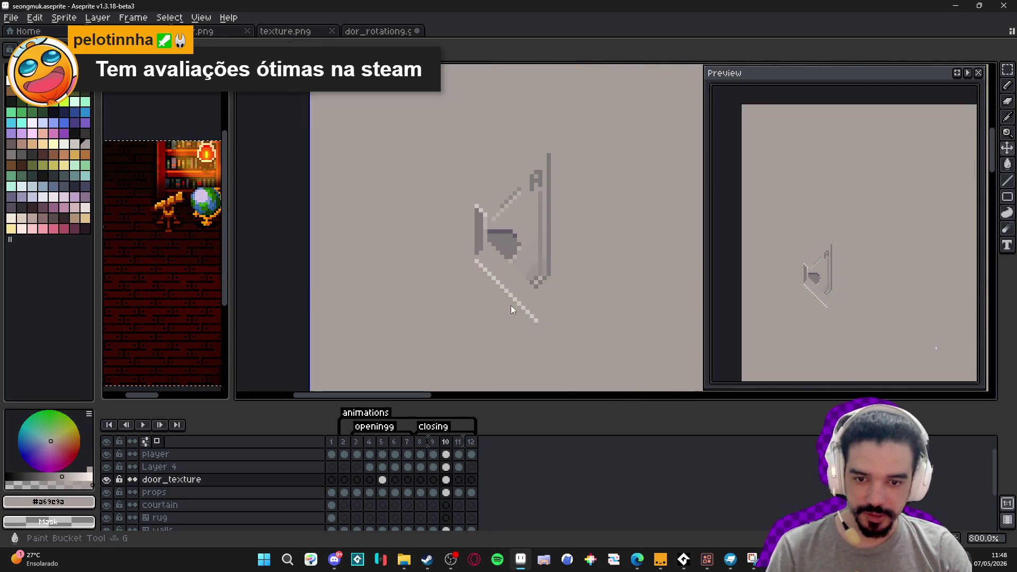
pyautogui.hotkey('ctrl', 'z')
pyautogui.scroll(3, 513, 313)
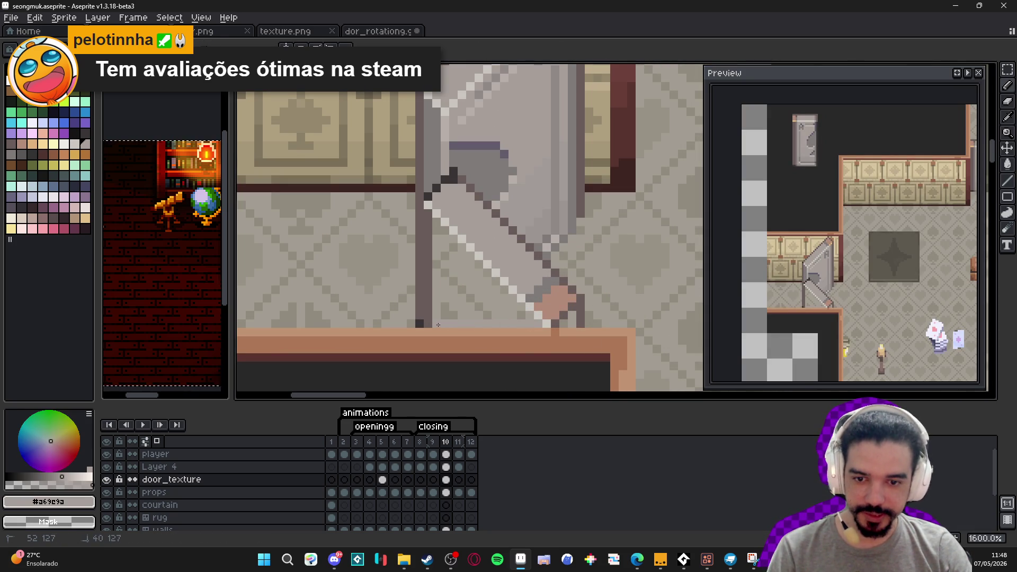
pyautogui.press('g')
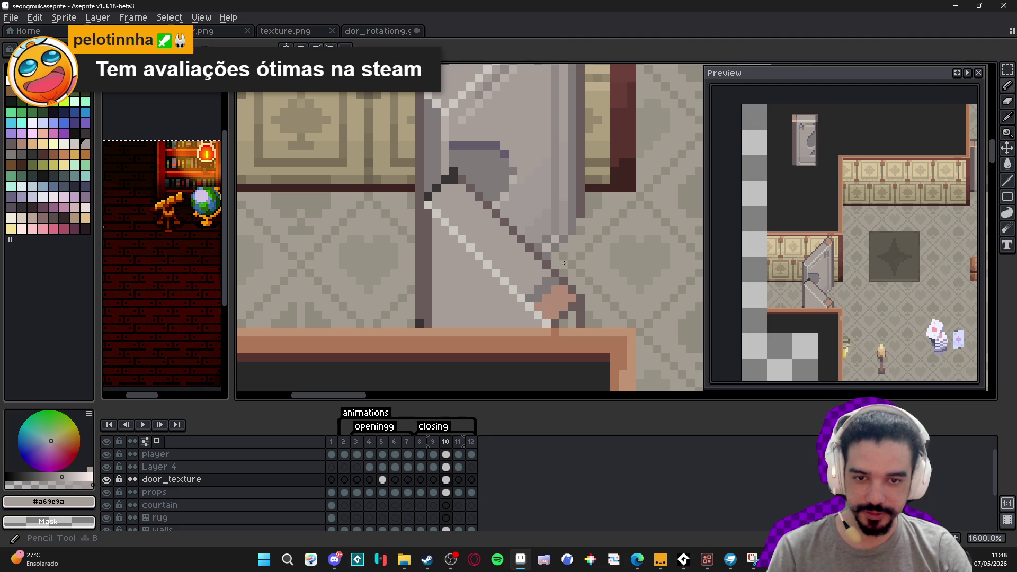
pyautogui.press('g')
pyautogui.click(573, 324)
pyautogui.hotkey('ctrl', 'z')
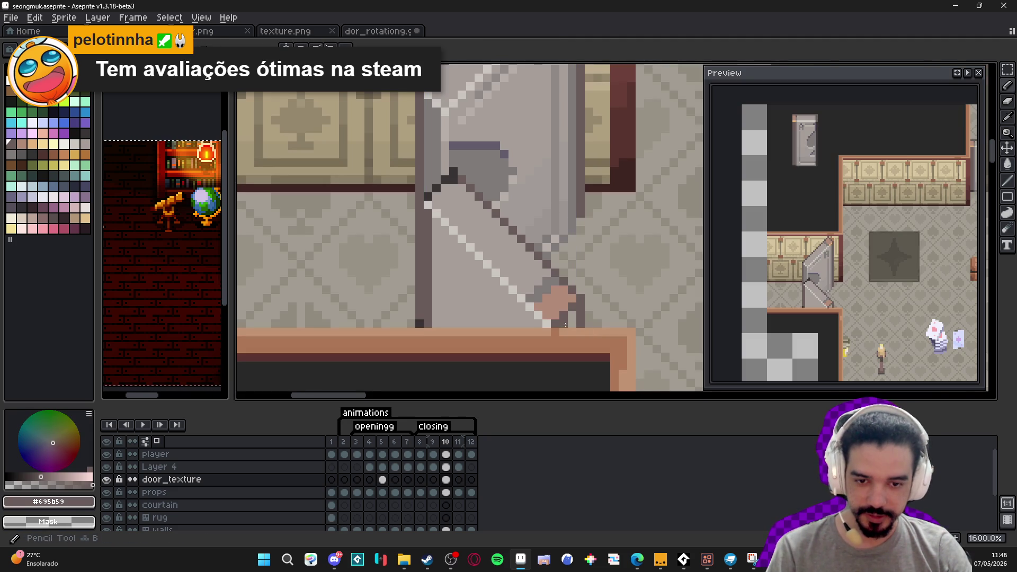
# Draw a dark #373334 line down the door's left edge, then switch to the Steam page.
pyautogui.scroll(-3, 546, 308)
pyautogui.scroll(4, 495, 310)
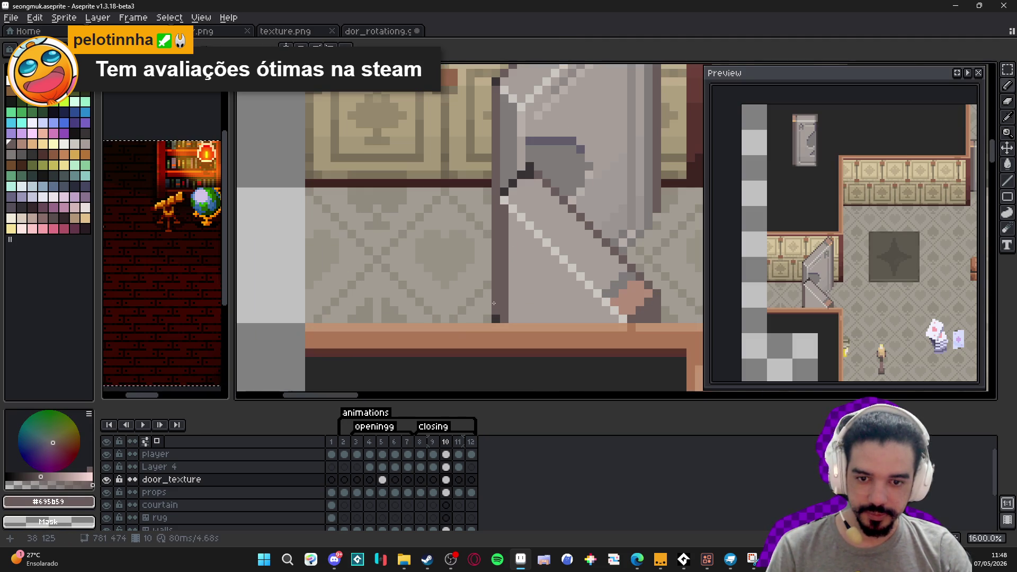
pyautogui.keyDown('alt'); pyautogui.click(504, 193); pyautogui.keyUp('alt')
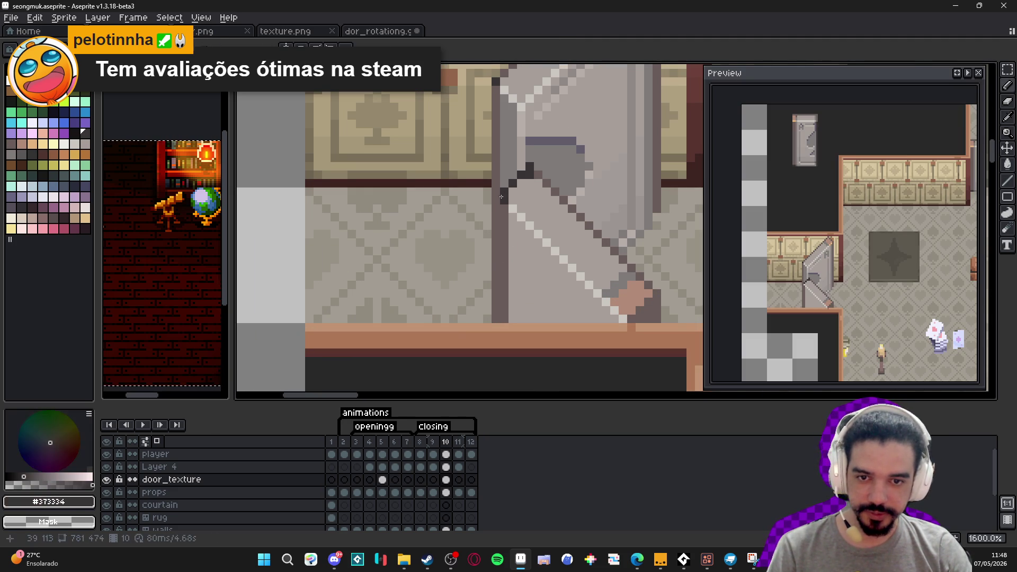
pyautogui.keyDown('shift'); pyautogui.click(500, 310); pyautogui.keyUp('shift')
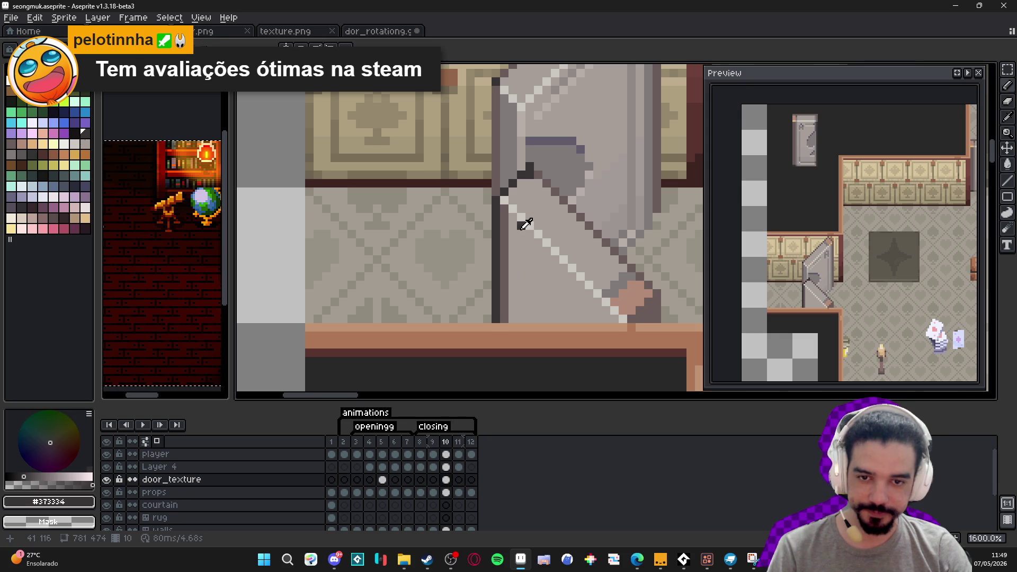
pyautogui.keyDown('alt'); pyautogui.click(519, 220); pyautogui.keyUp('alt')
pyautogui.scroll(-4, 520, 314)
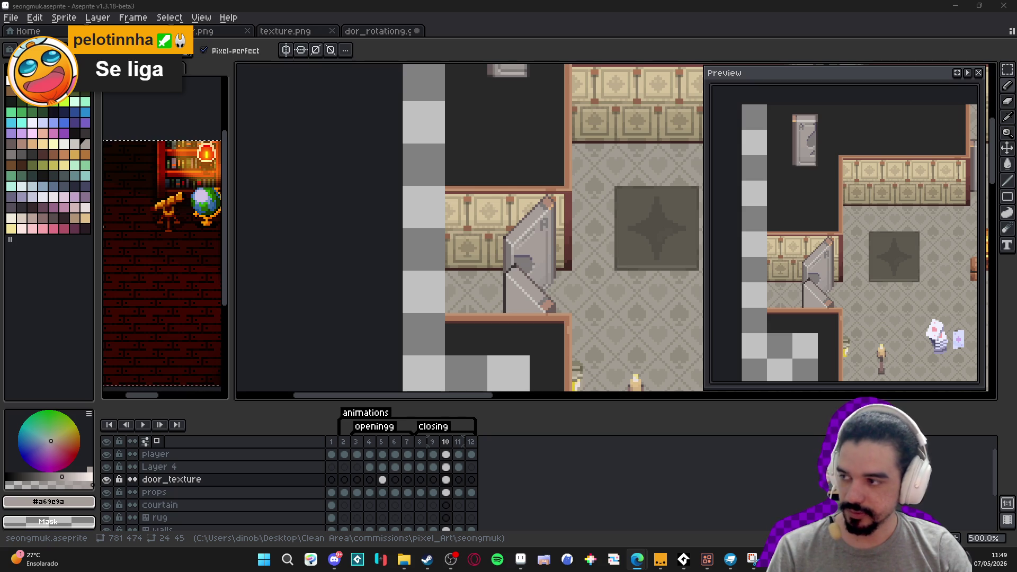
pyautogui.hotkey('alt', 'Tab')
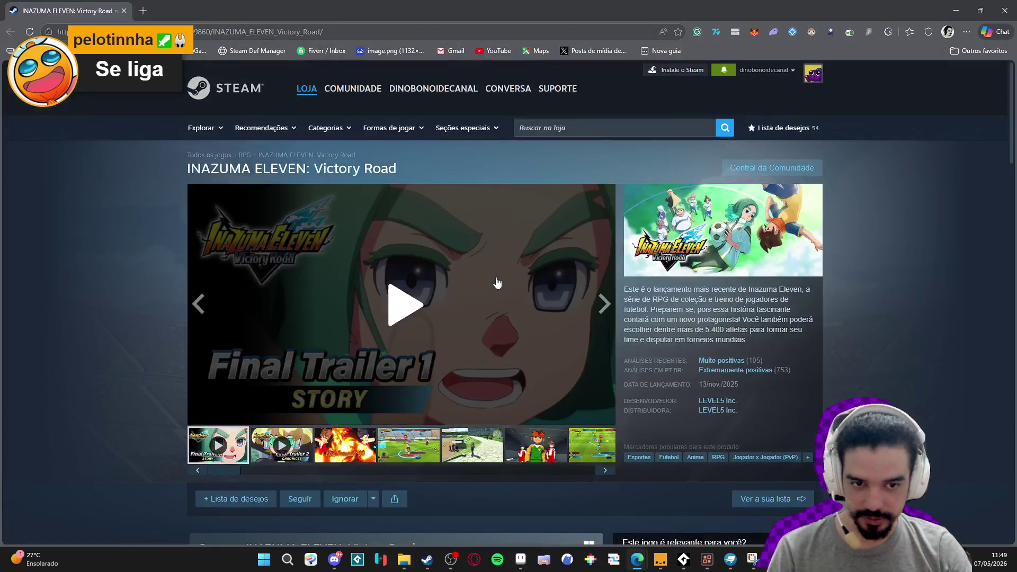
# Play Final Trailer 2 muted, expand it to the large viewer and skip ahead.
pyautogui.click(403, 459)
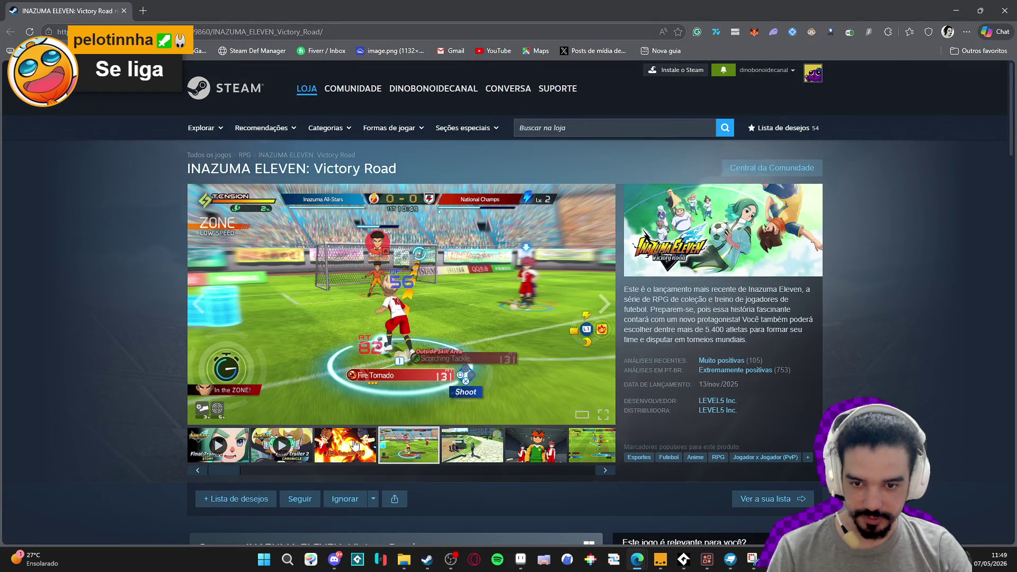
pyautogui.click(285, 460)
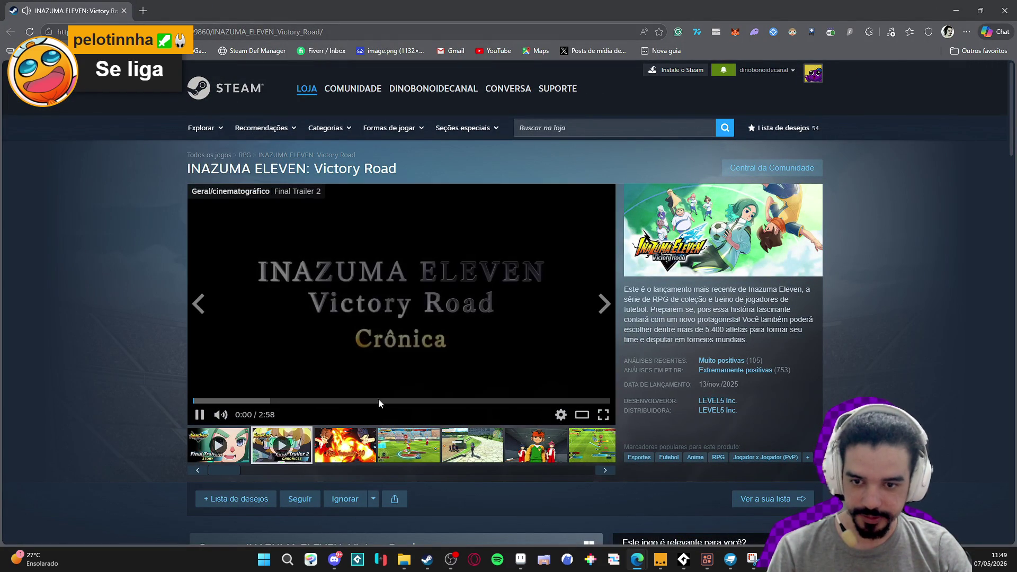
pyautogui.click(220, 415)
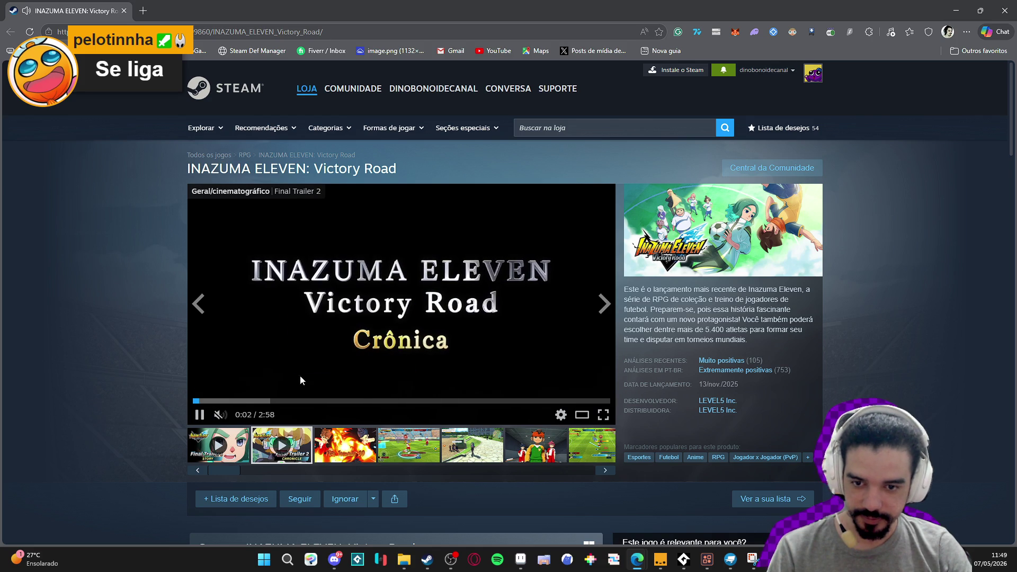
pyautogui.click(243, 402)
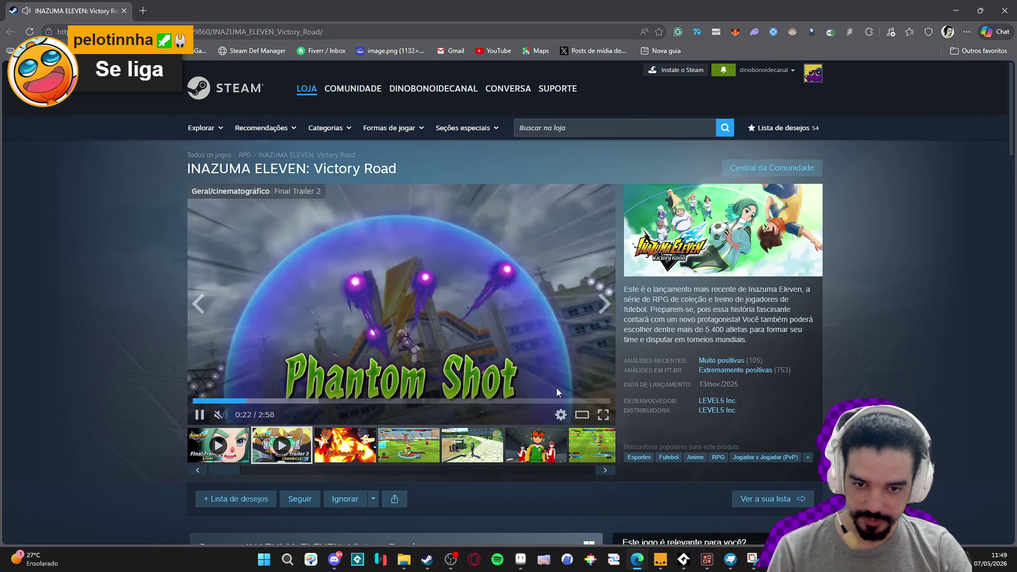
pyautogui.click(581, 414)
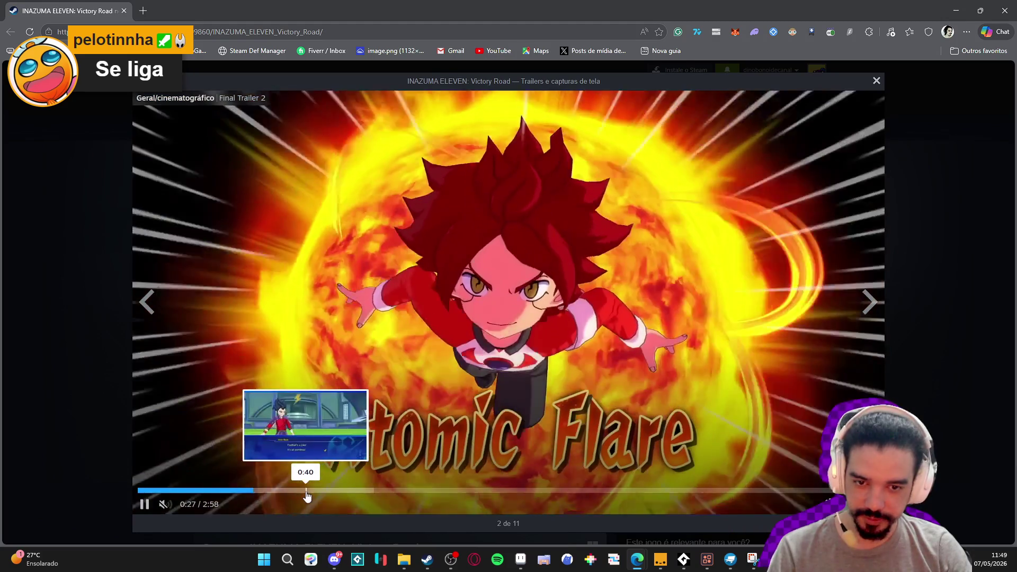
pyautogui.click(306, 490)
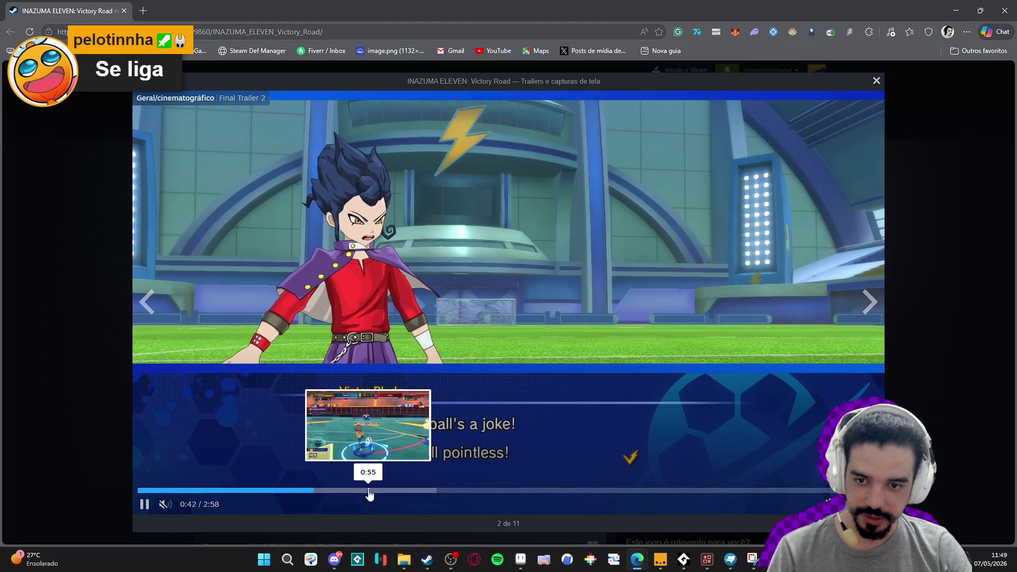
pyautogui.click(368, 491)
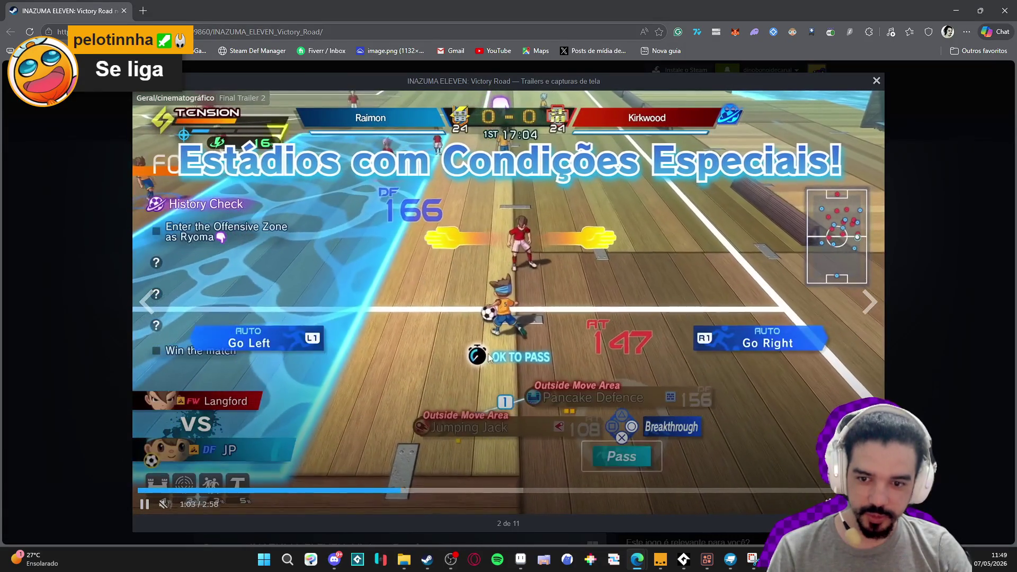
# Pause and resume the trailer, jumping ahead to the gameplay around 1:51.
pyautogui.click(482, 351)
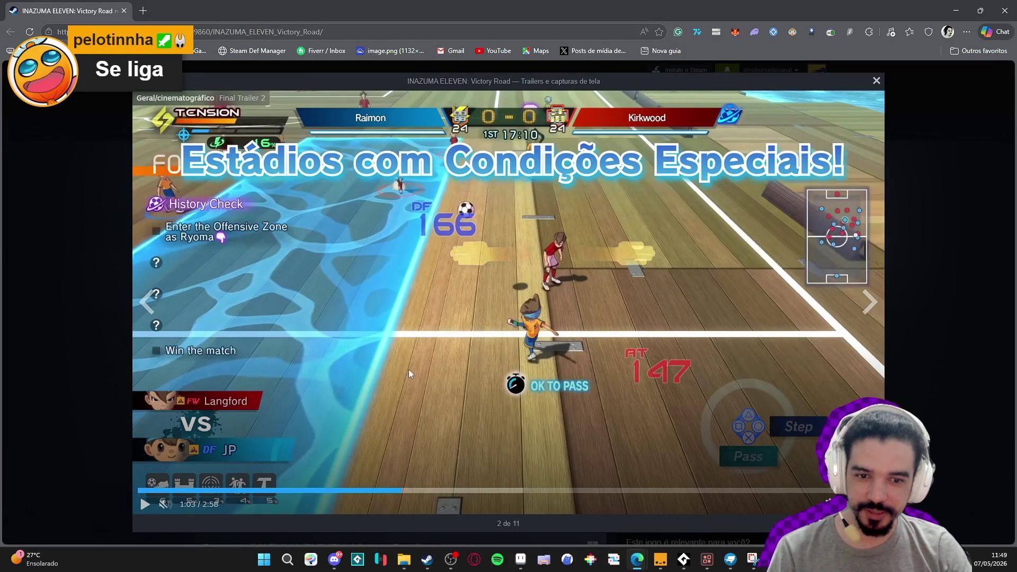
pyautogui.click(440, 280)
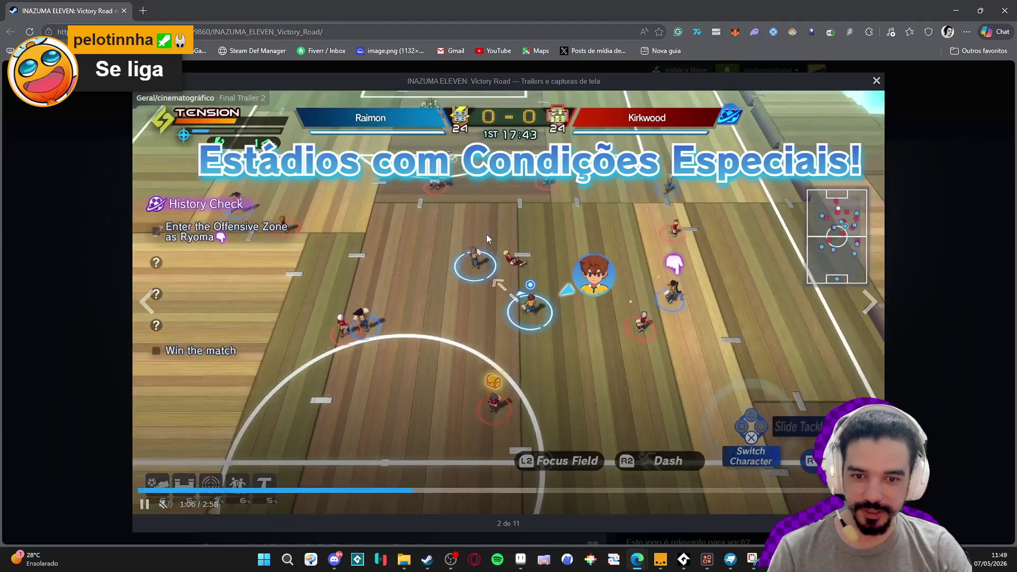
pyautogui.click(325, 393)
pyautogui.click(476, 491)
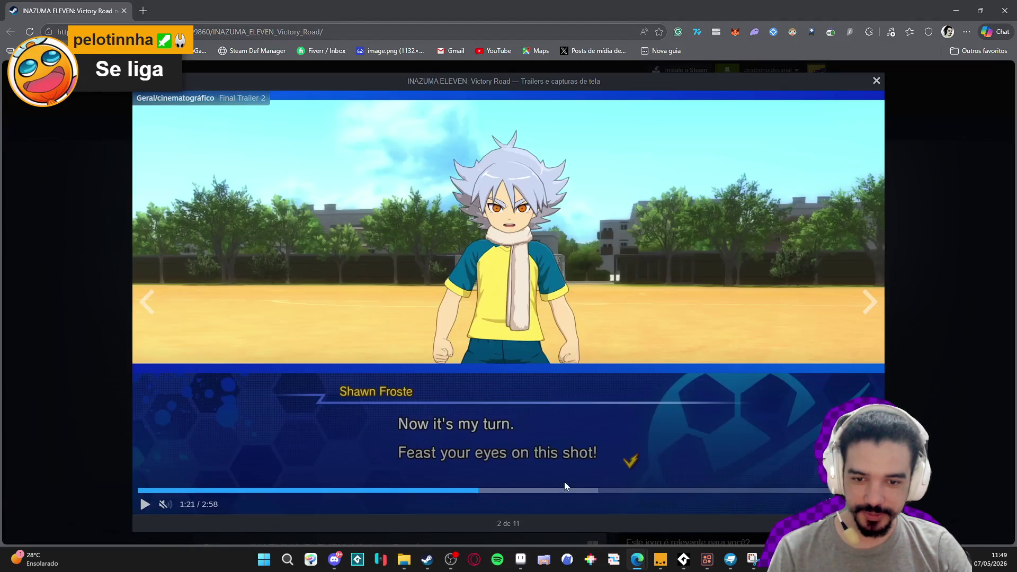
pyautogui.click(556, 491)
pyautogui.click(593, 498)
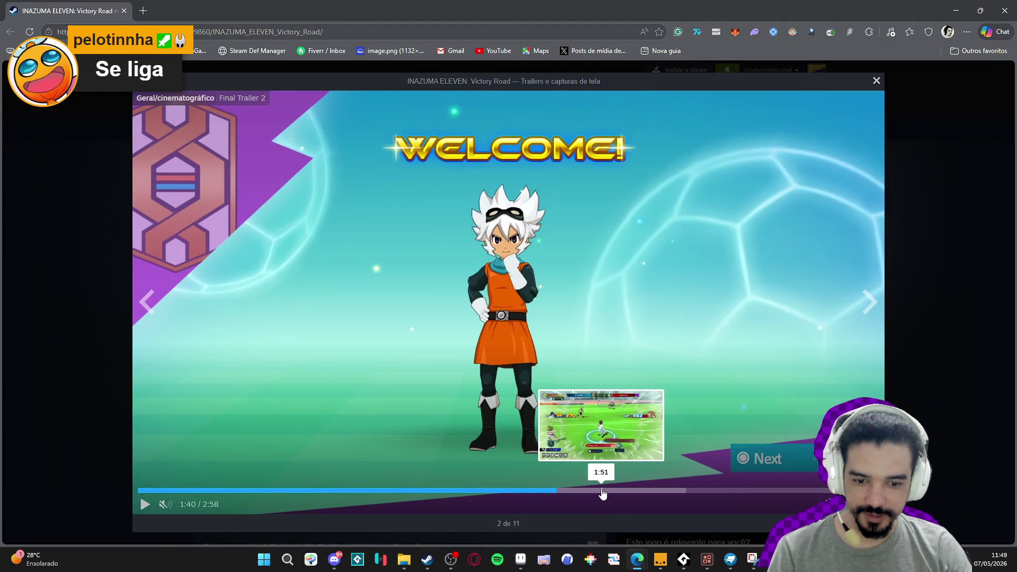
pyautogui.click(602, 495)
pyautogui.click(604, 385)
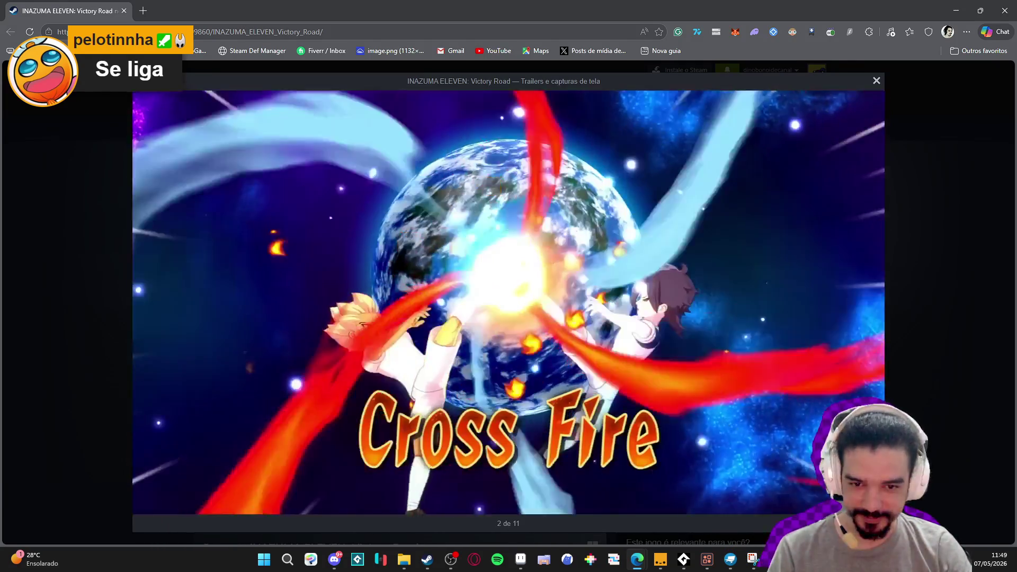
# Pause at 2:05 and on the Fire Rooster scene, then close the browser.
pyautogui.moveTo(594, 329)
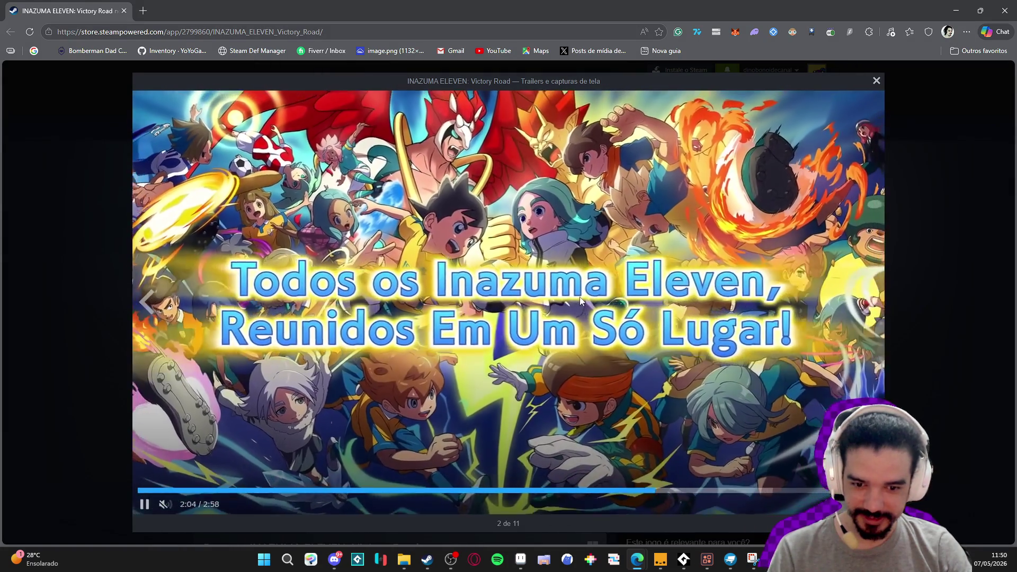
pyautogui.click(561, 328)
pyautogui.click(512, 376)
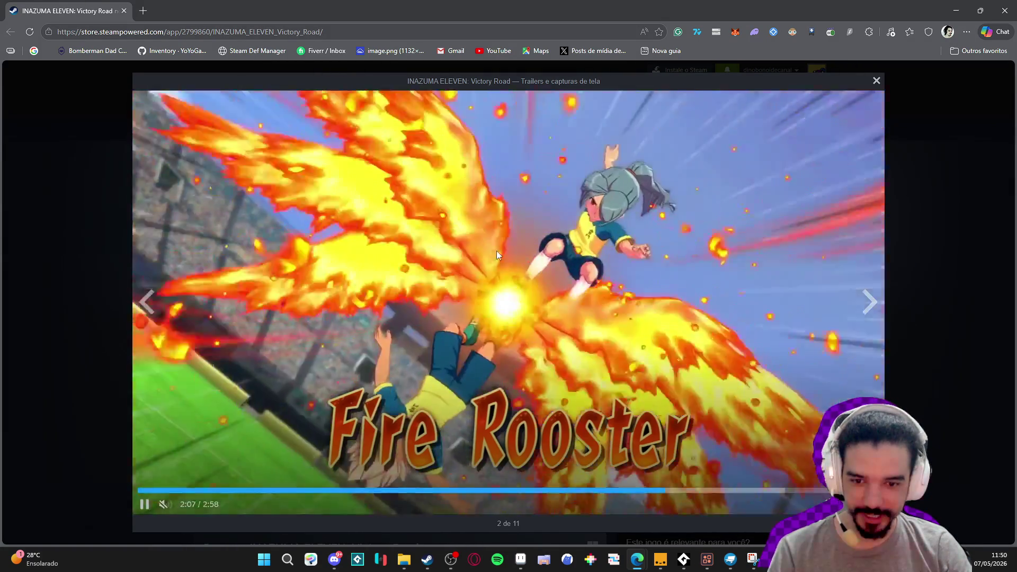
pyautogui.click(497, 250)
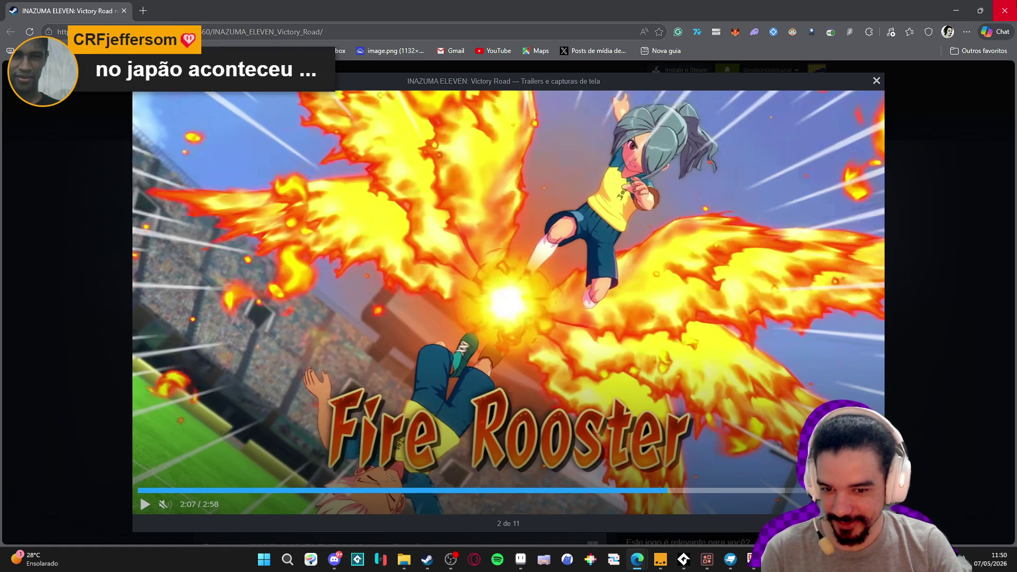
pyautogui.click(1005, 11)
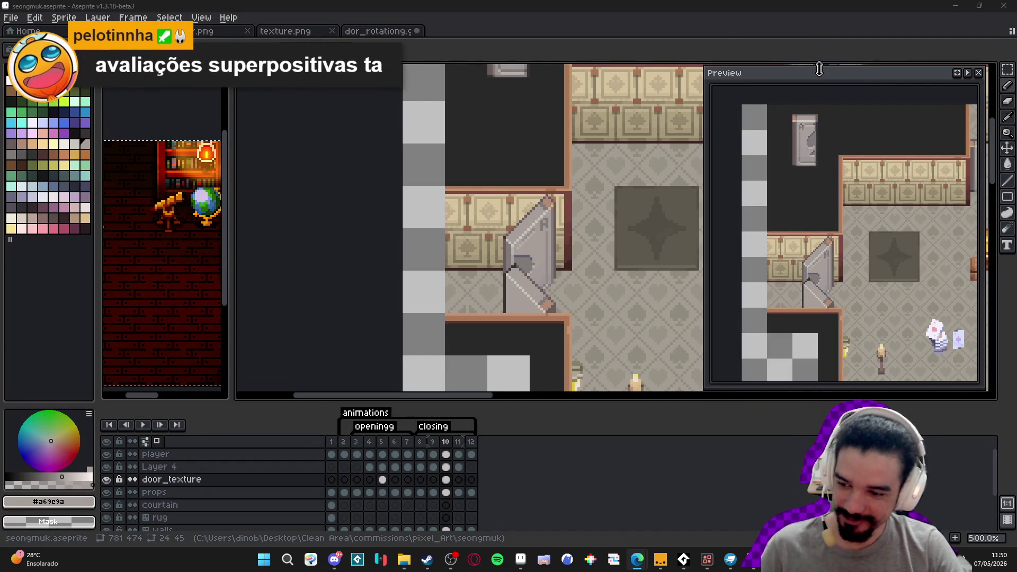
# Pick the door's grey, then view frames 11, 8, 9, 10, 11 and 12 in turn.
pyautogui.scroll(-1, 535, 279)
pyautogui.scroll(2, 484, 243)
pyautogui.keyDown('alt'); pyautogui.click(489, 289); pyautogui.keyUp('alt')
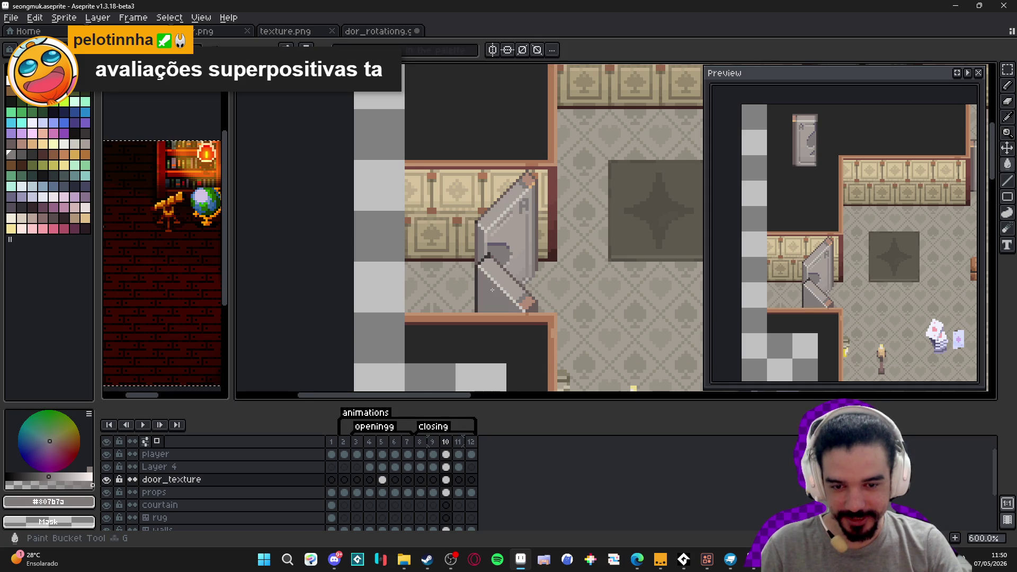
pyautogui.scroll(-3, 500, 294)
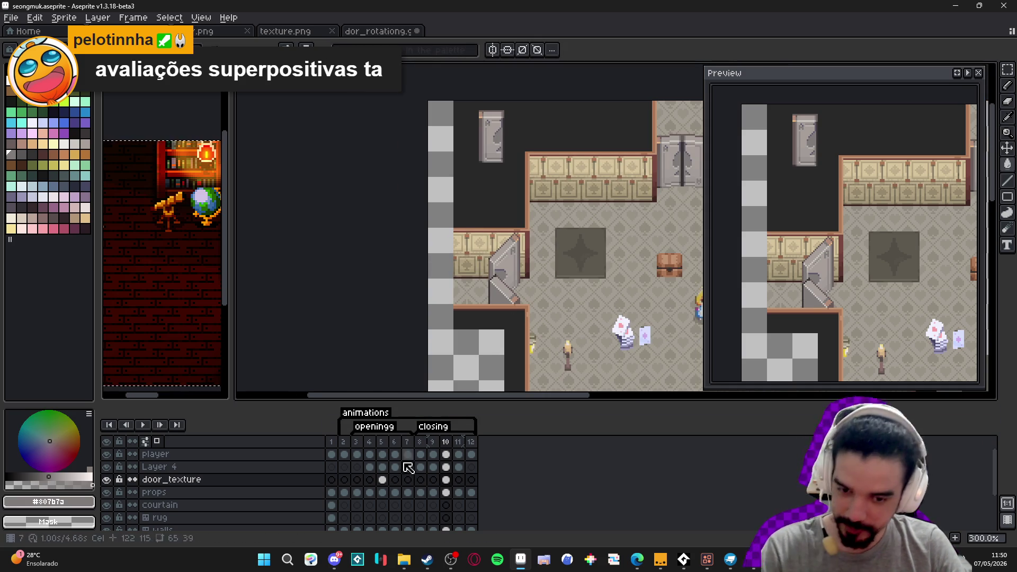
pyautogui.click(464, 446)
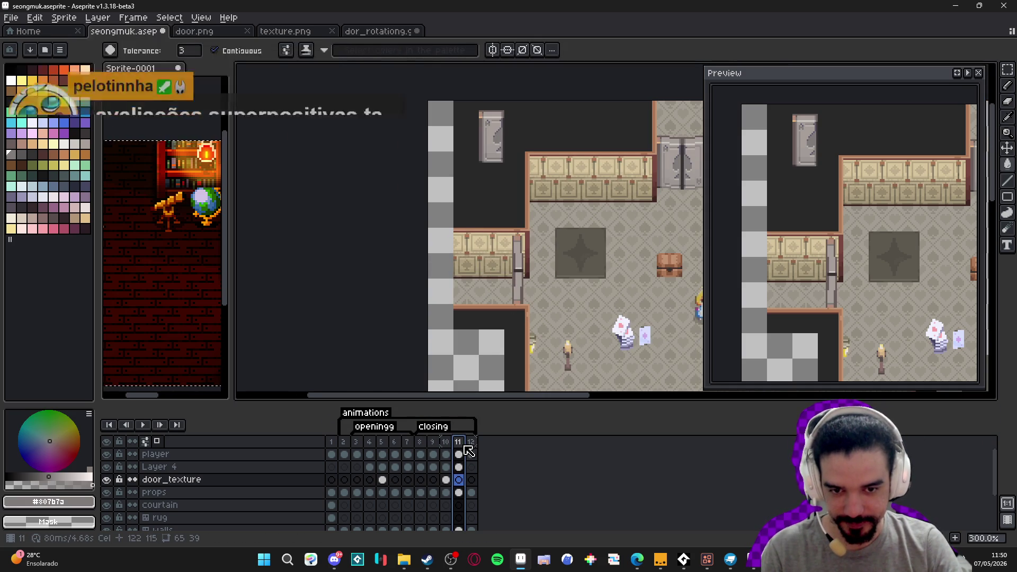
pyautogui.click(422, 442)
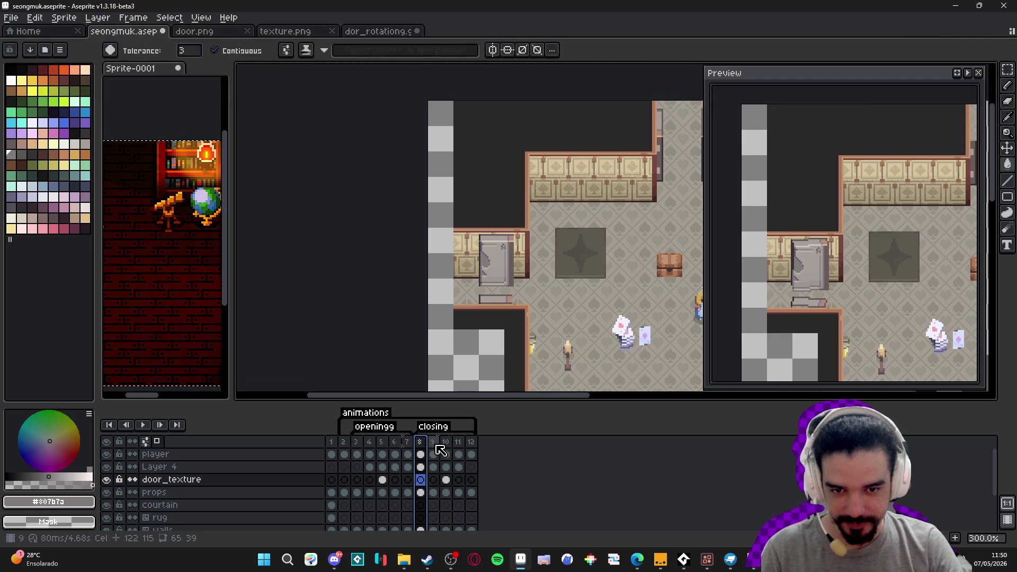
pyautogui.click(433, 448)
pyautogui.click(447, 450)
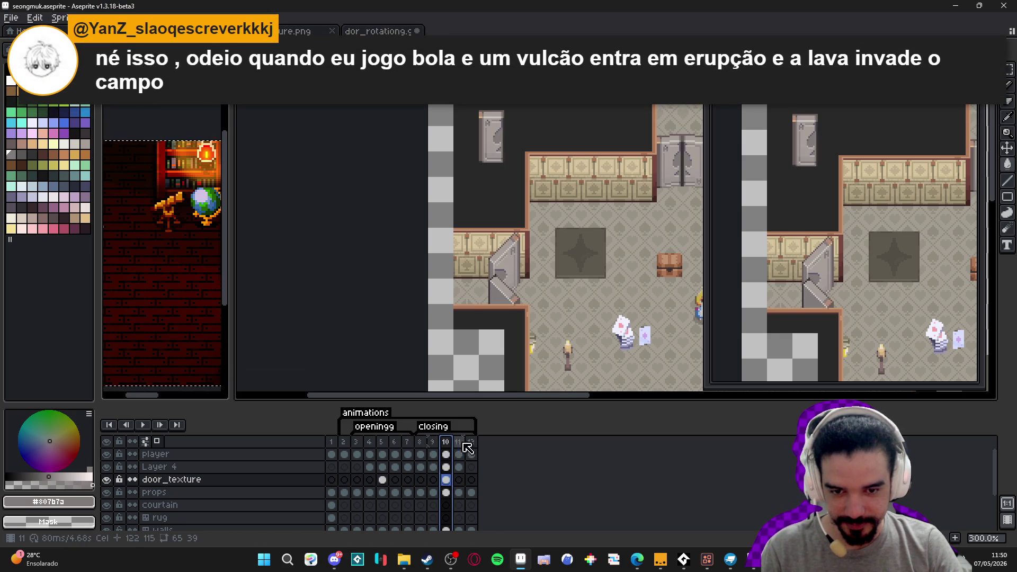
pyautogui.click(459, 448)
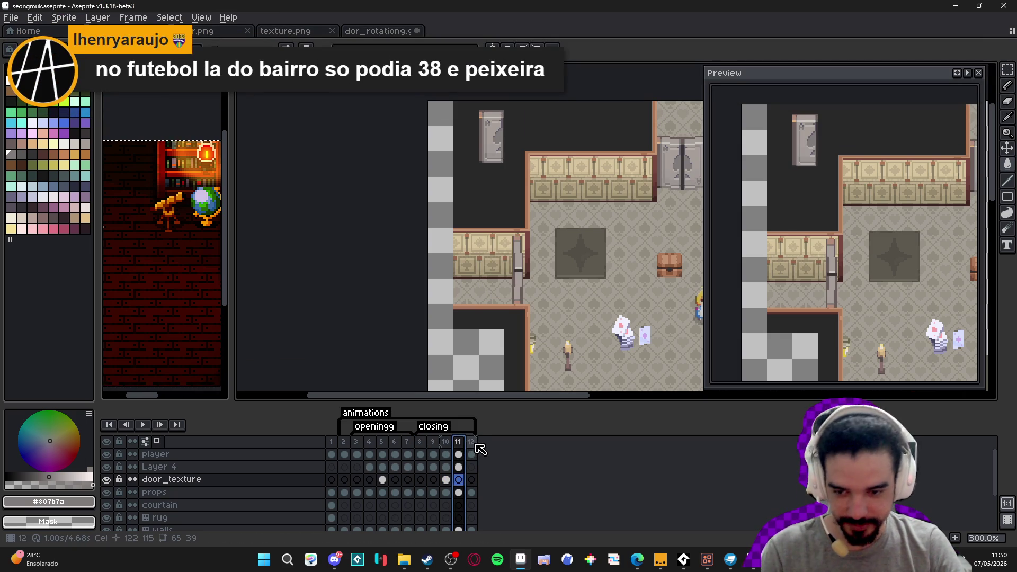
pyautogui.click(472, 448)
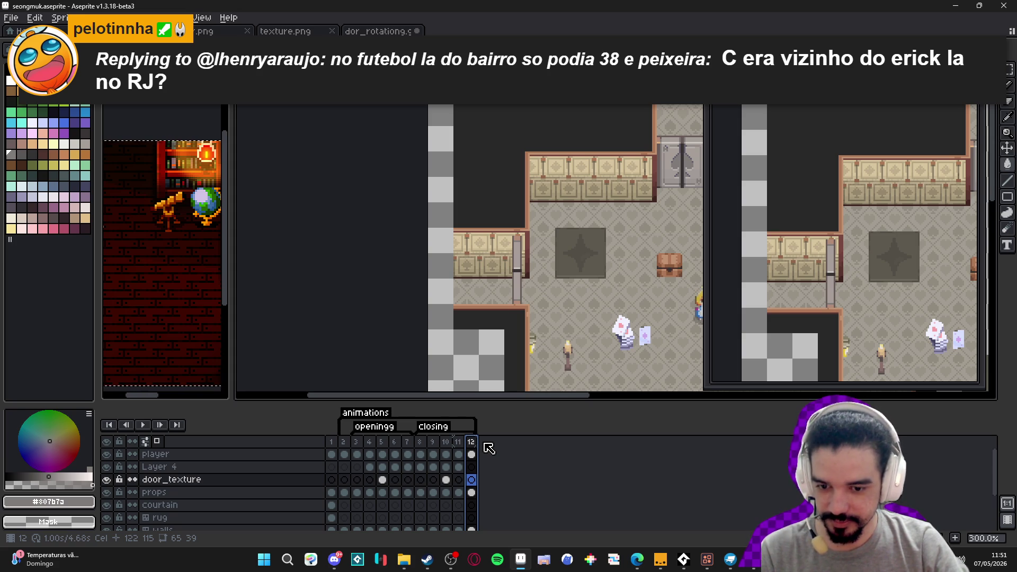
pyautogui.click(457, 444)
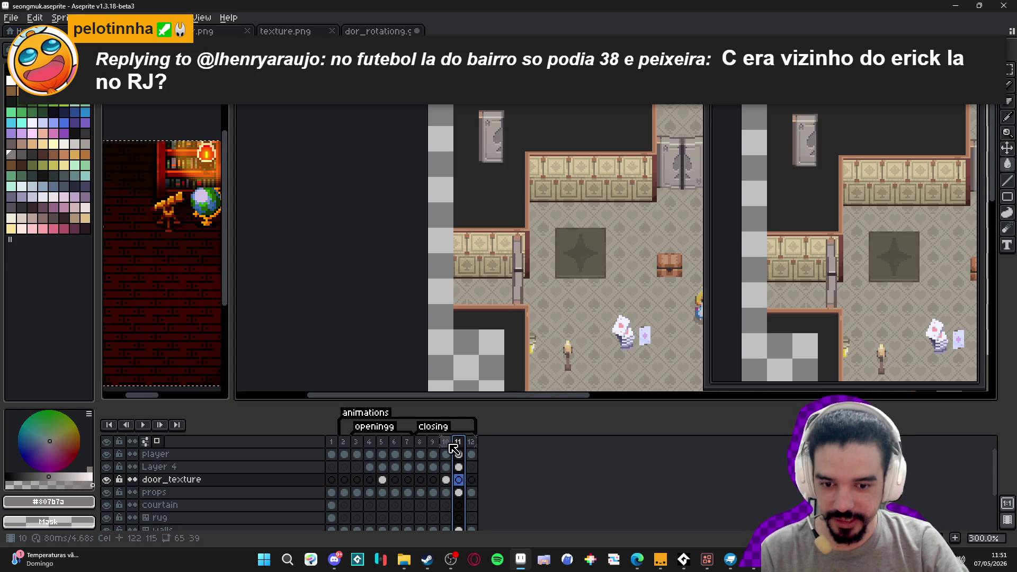
# Step back through frames 10, 9, 8, then forward to frame 12.
pyautogui.click(445, 444)
pyautogui.click(431, 444)
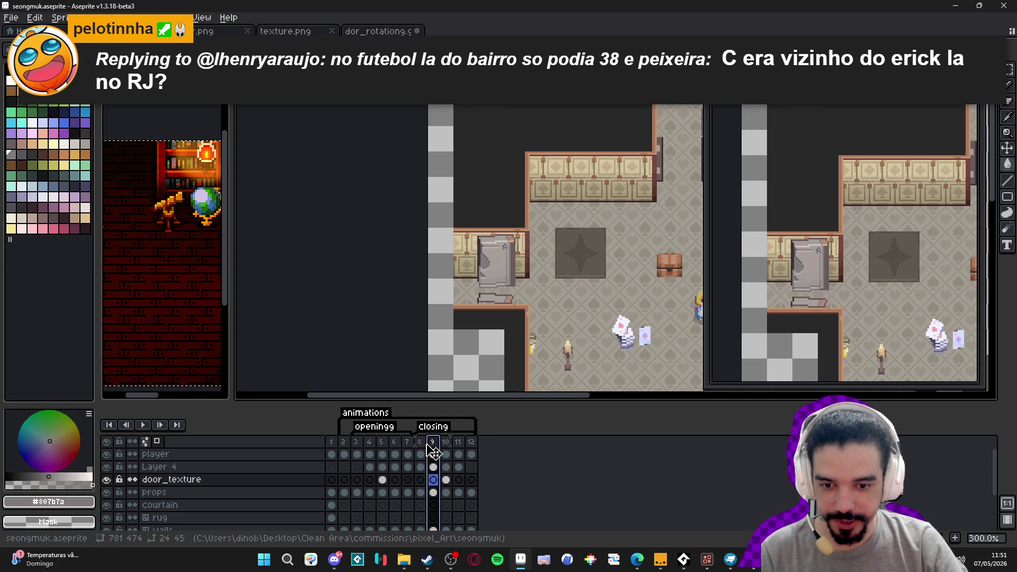
pyautogui.click(420, 444)
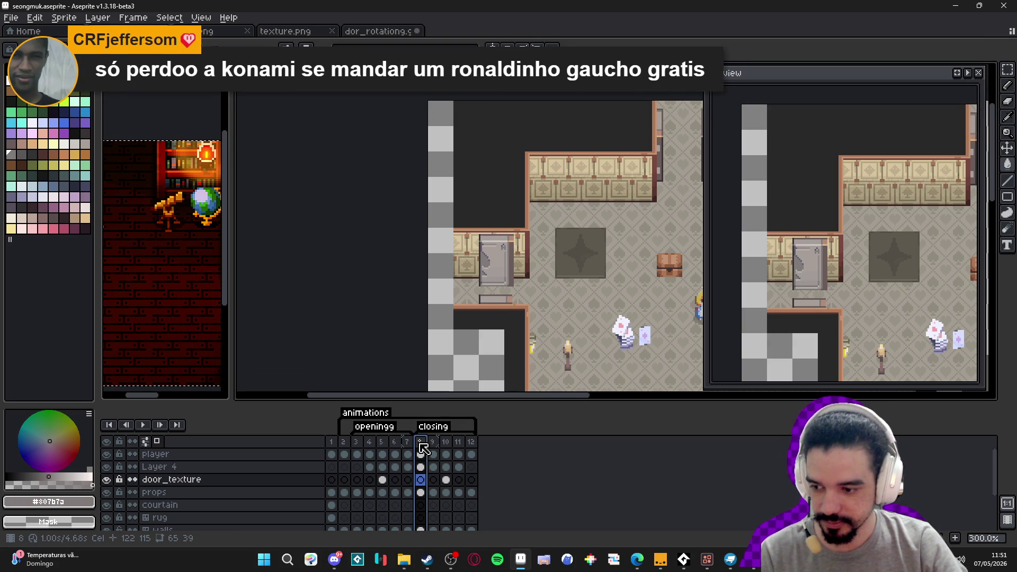
pyautogui.click(433, 447)
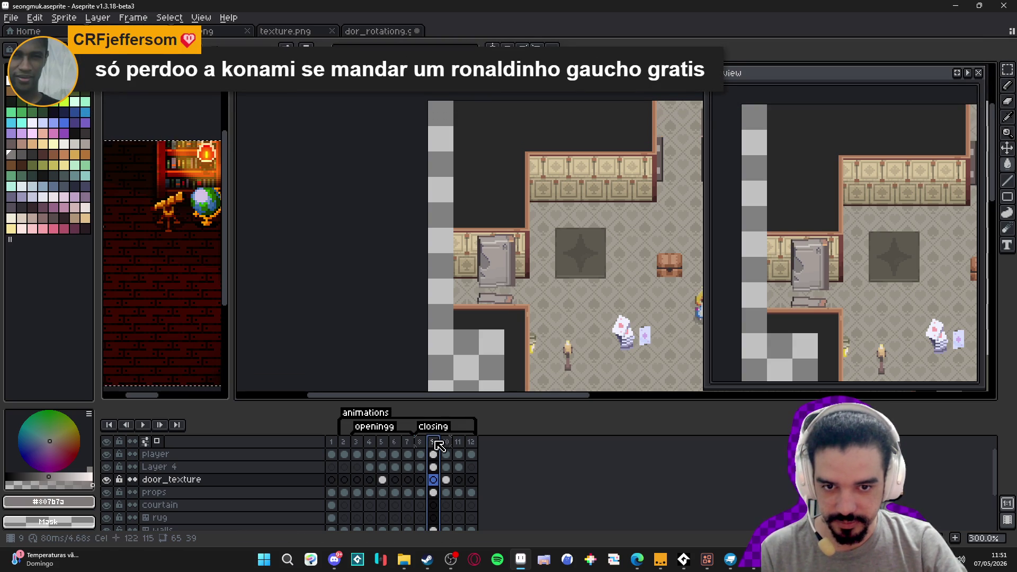
pyautogui.click(450, 444)
pyautogui.click(459, 443)
pyautogui.click(472, 445)
# Play the door animation from frame 2, stop it, and land on frame 4.
pyautogui.click(420, 447)
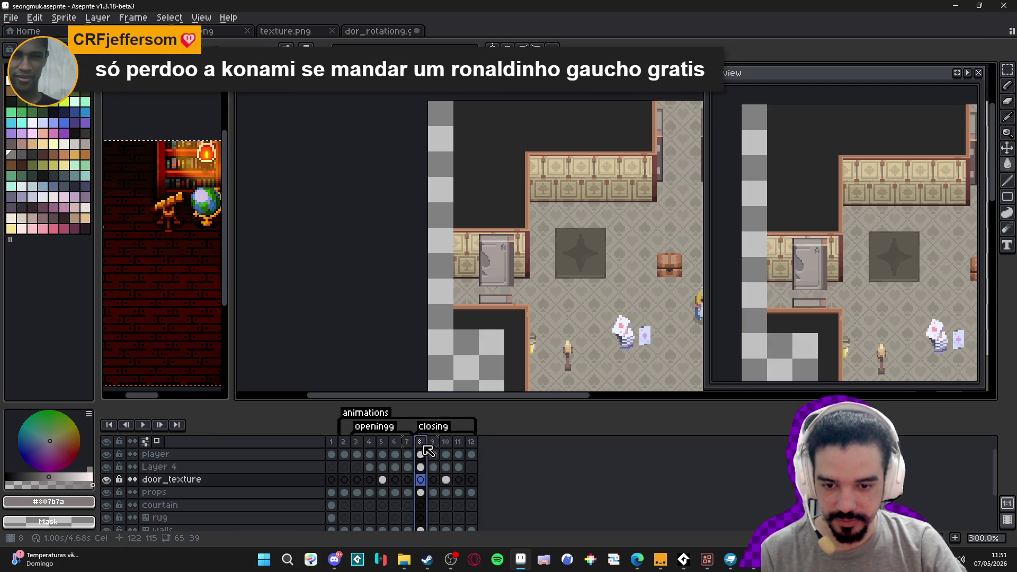
pyautogui.click(345, 446)
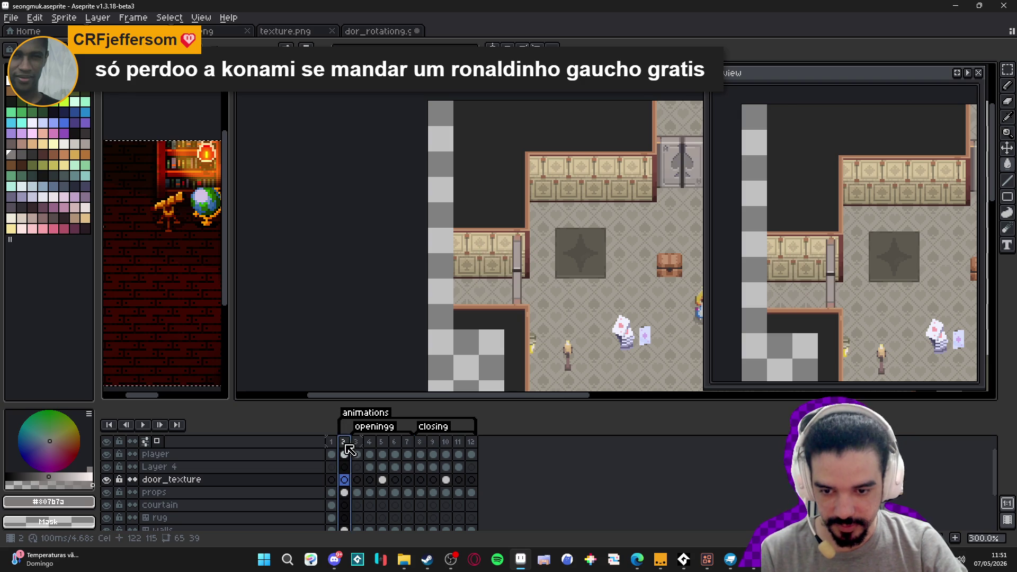
pyautogui.click(140, 424)
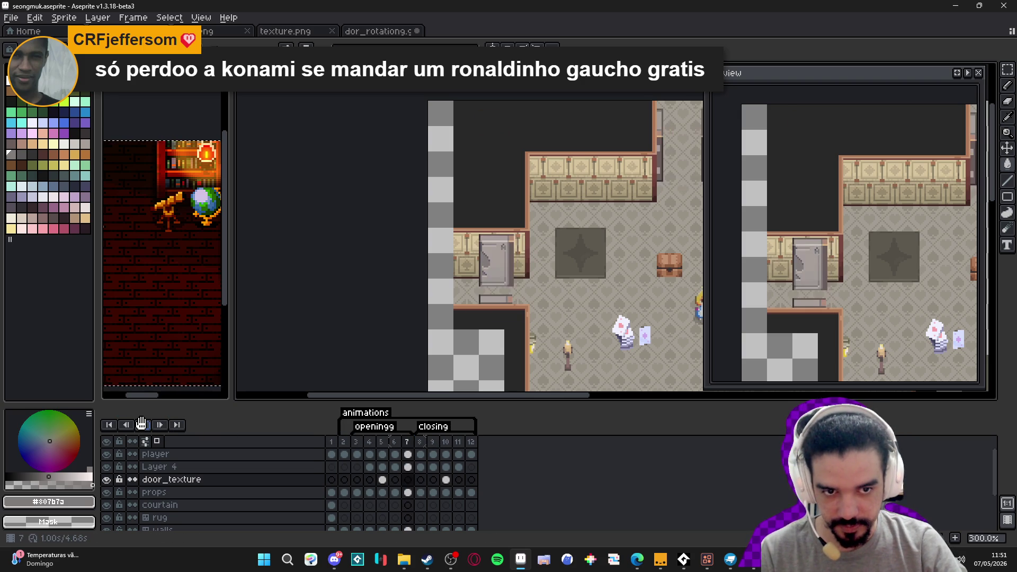
pyautogui.click(144, 426)
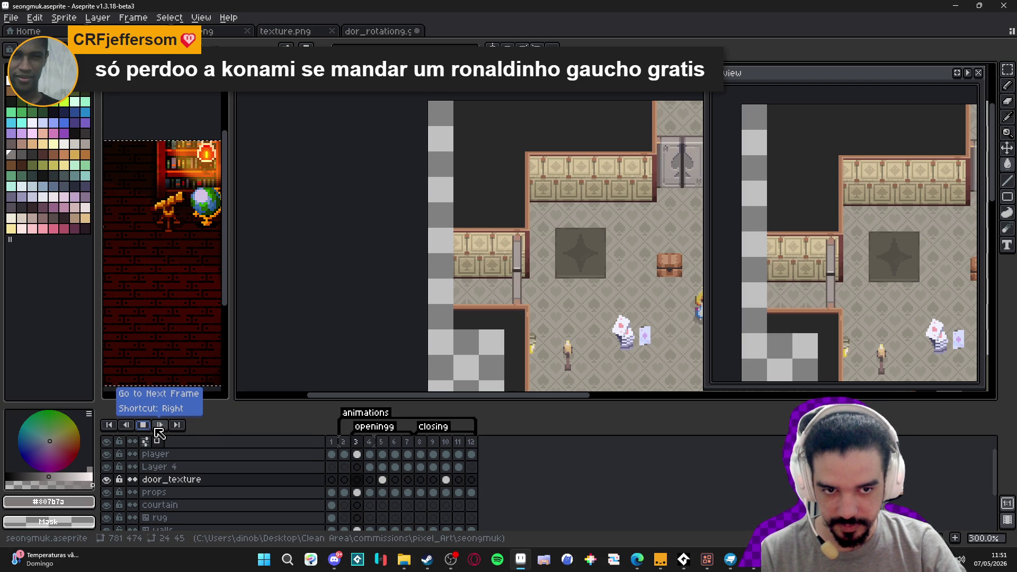
pyautogui.click(159, 434)
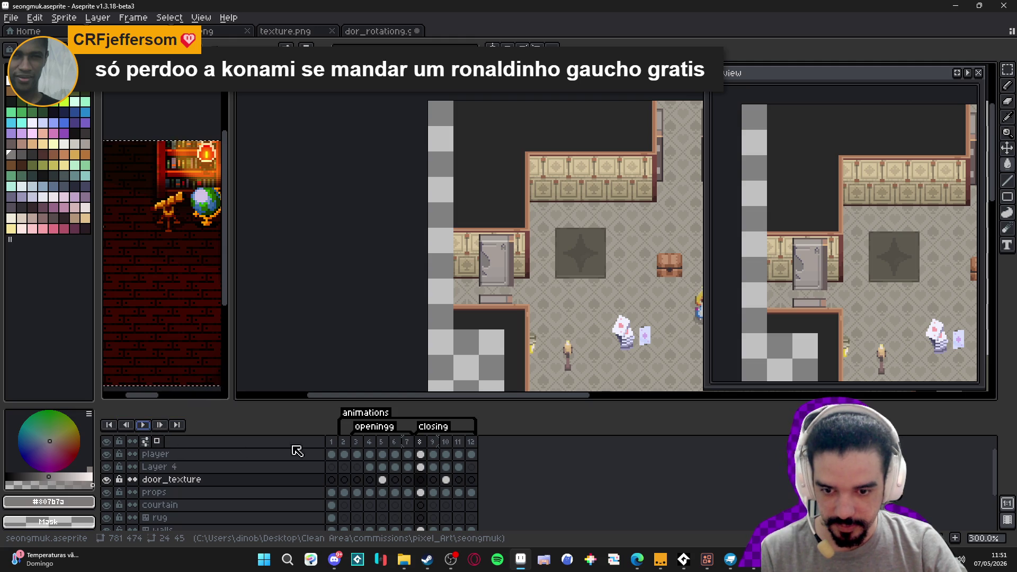
pyautogui.click(370, 441)
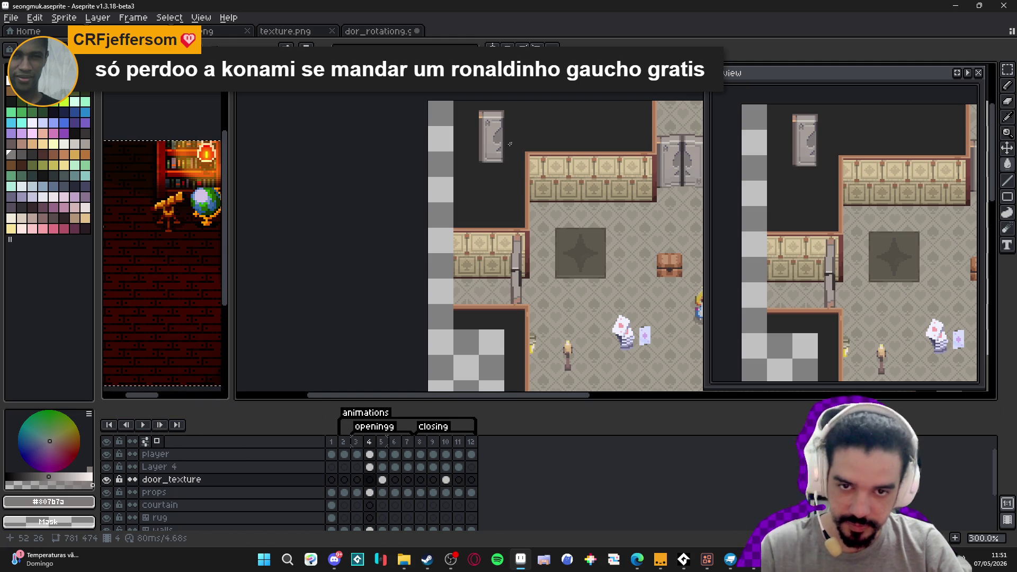
pyautogui.press('Down')
# Select the upper-left door prop on frame 4 and delete it.
pyautogui.moveTo(492, 152); pyautogui.dragTo(481, 182)
pyautogui.press('m')
pyautogui.moveTo(501, 134)
pyautogui.mouseDown()
pyautogui.moveTo(470, 222)
pyautogui.moveTo(407, 215)
pyautogui.mouseUp()
pyautogui.press('Delete')
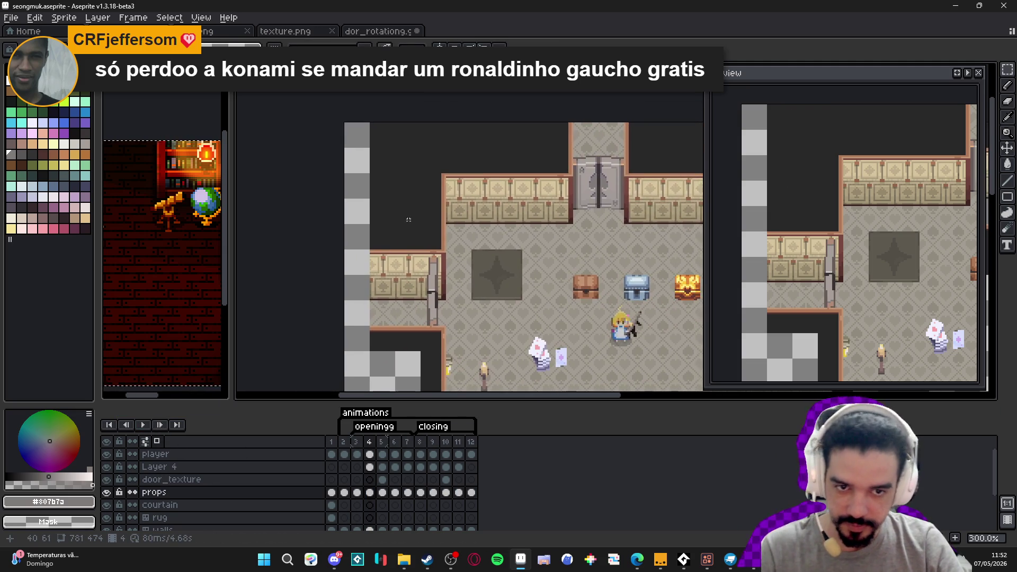
# Copy and paste the upper-left door piece across frames 5 to 7.
pyautogui.click(380, 441)
pyautogui.moveTo(425, 141); pyautogui.dragTo(382, 219)
pyautogui.hotkey('ctrl', 'c')
pyautogui.press('Right')
pyautogui.hotkey('ctrl', 'v')
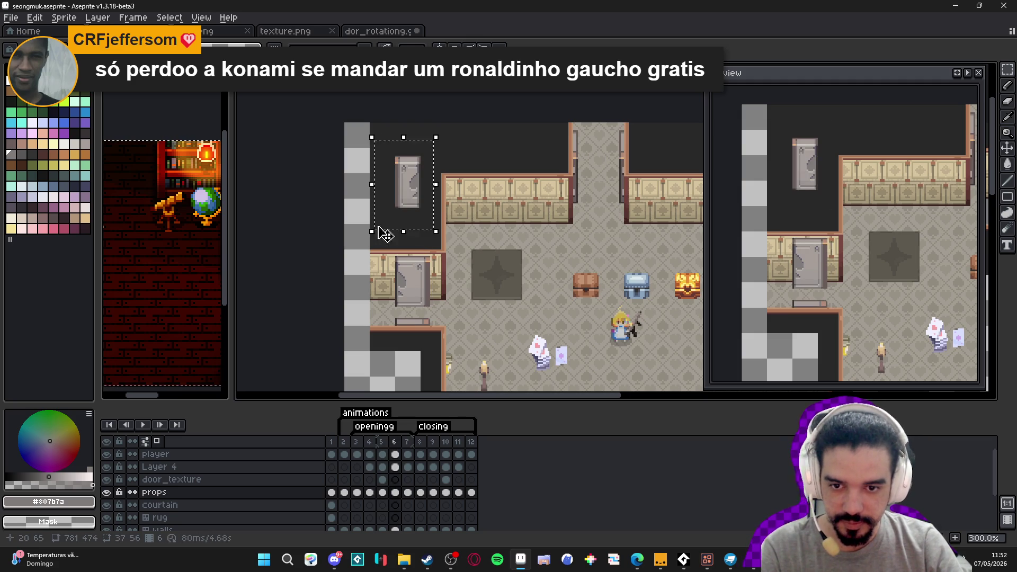
pyautogui.press('Right')
pyautogui.press('Right')
pyautogui.press('Right')
pyautogui.press('Right')
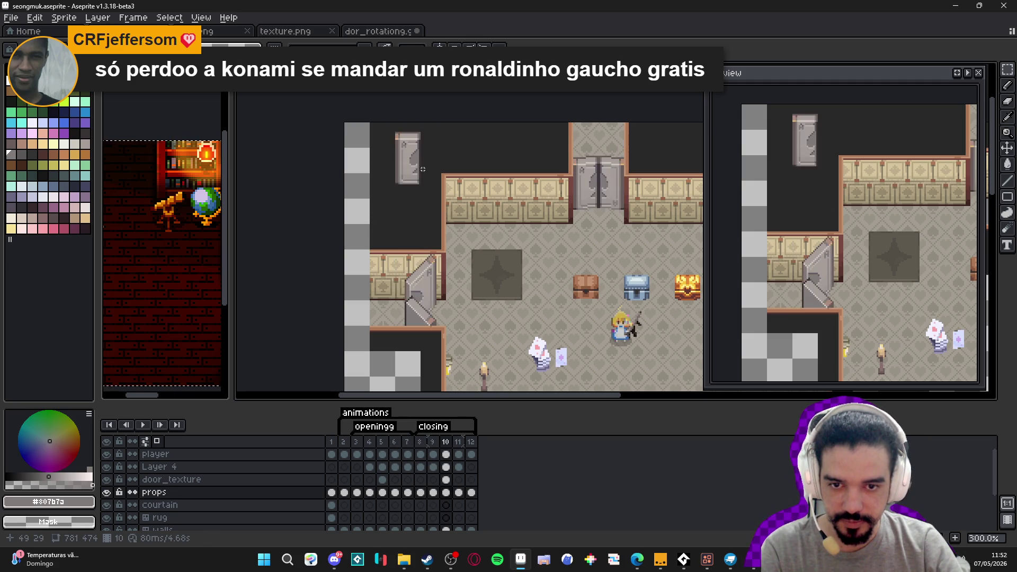
pyautogui.hotkey('ctrl', 'v')
pyautogui.moveTo(425, 121); pyautogui.dragTo(387, 200)
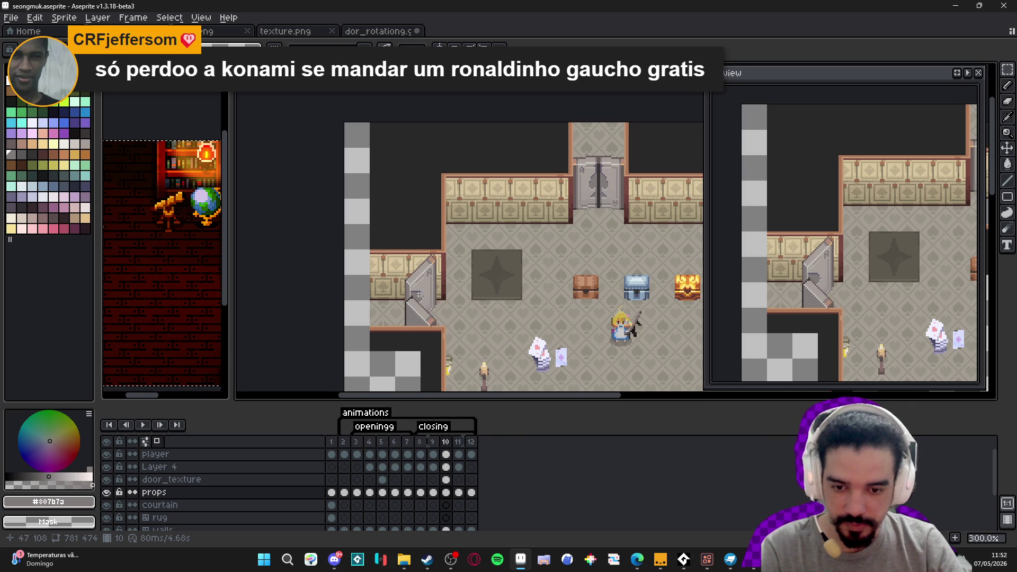
# Preview the animation from frame 3 with play and stop, then restore the erased door piece.
pyautogui.press('.')
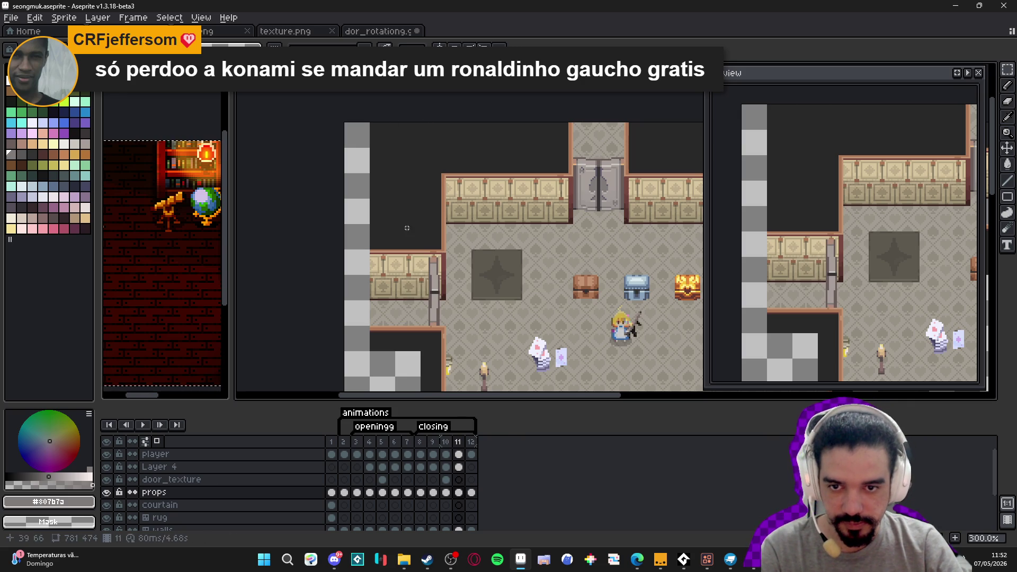
pyautogui.press('.')
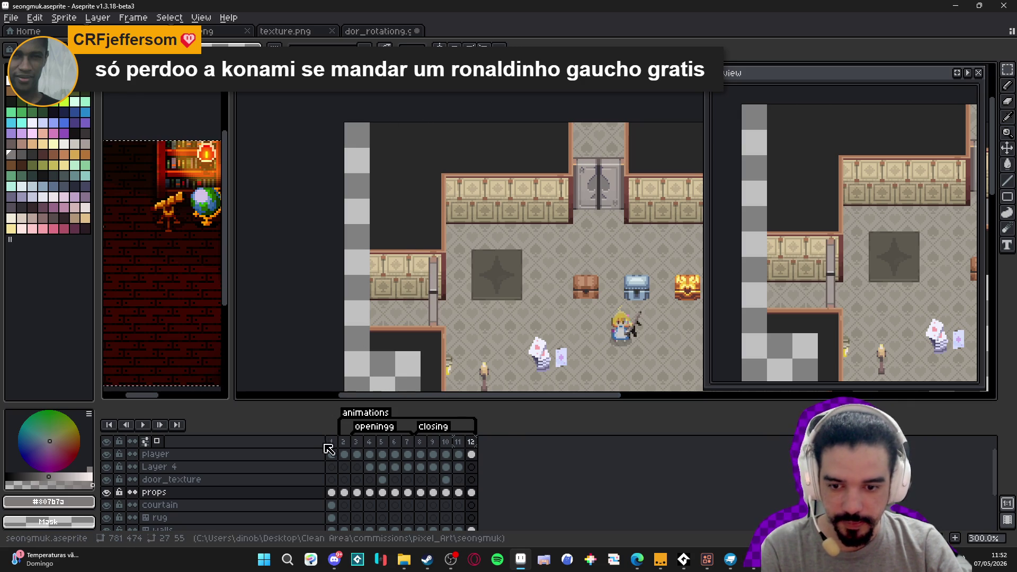
pyautogui.click(356, 443)
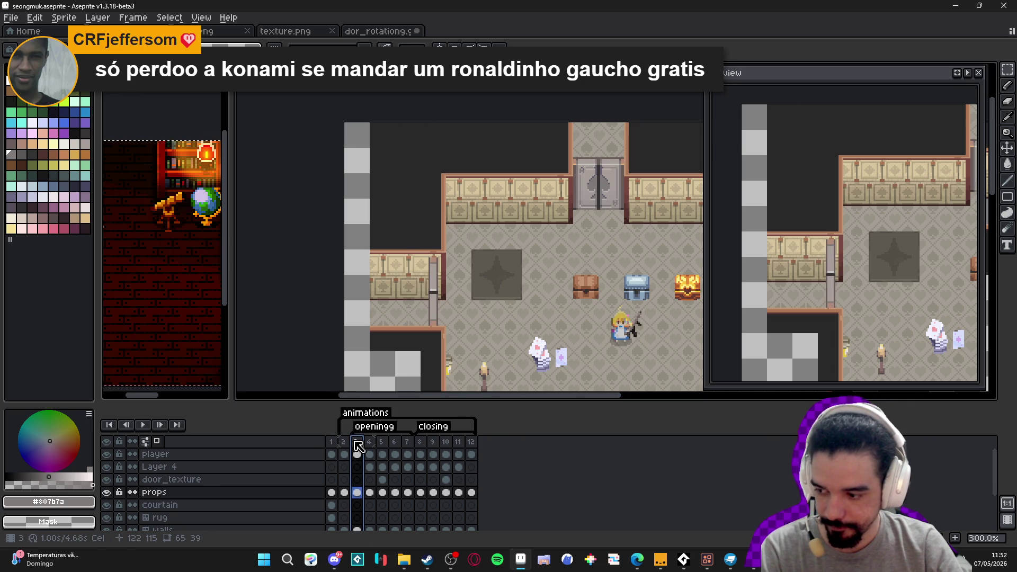
pyautogui.click(144, 425)
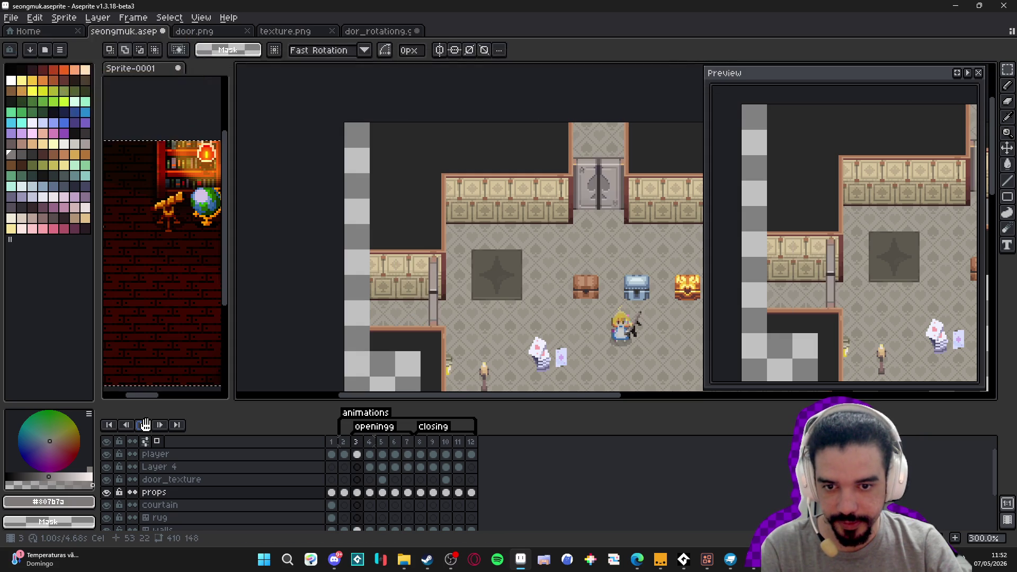
pyautogui.click(343, 441)
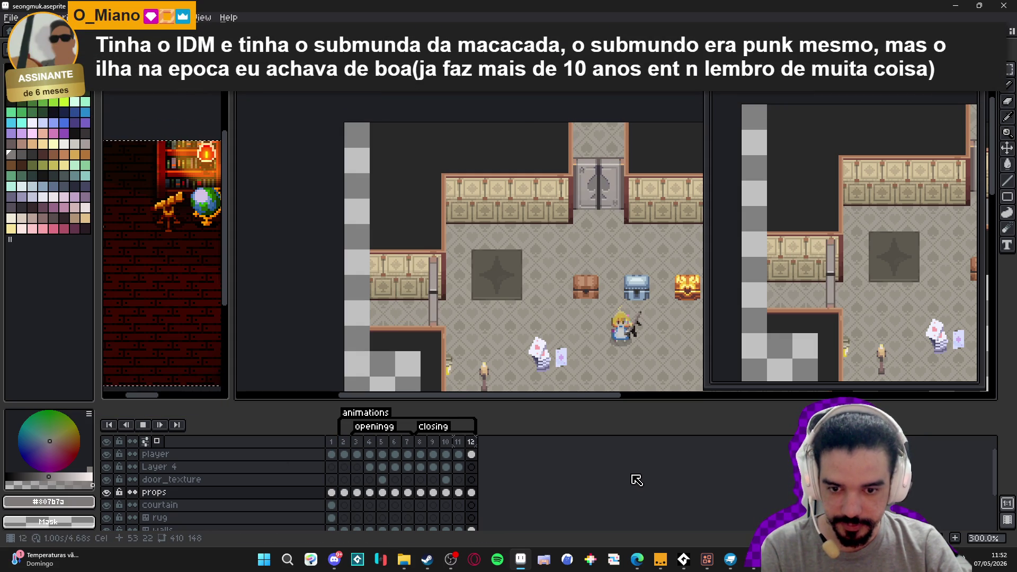
pyautogui.press('Return')
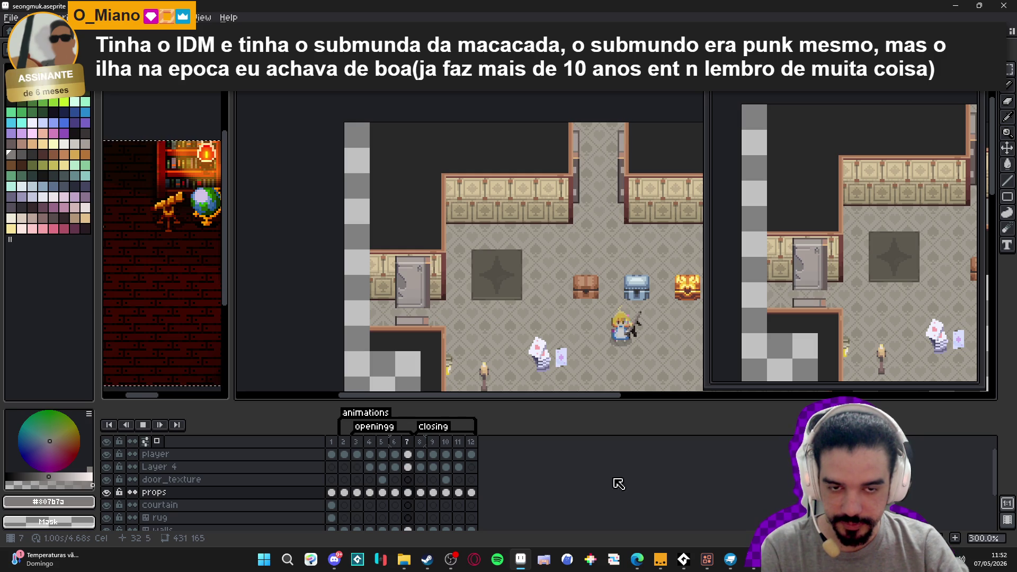
pyautogui.press('Return')
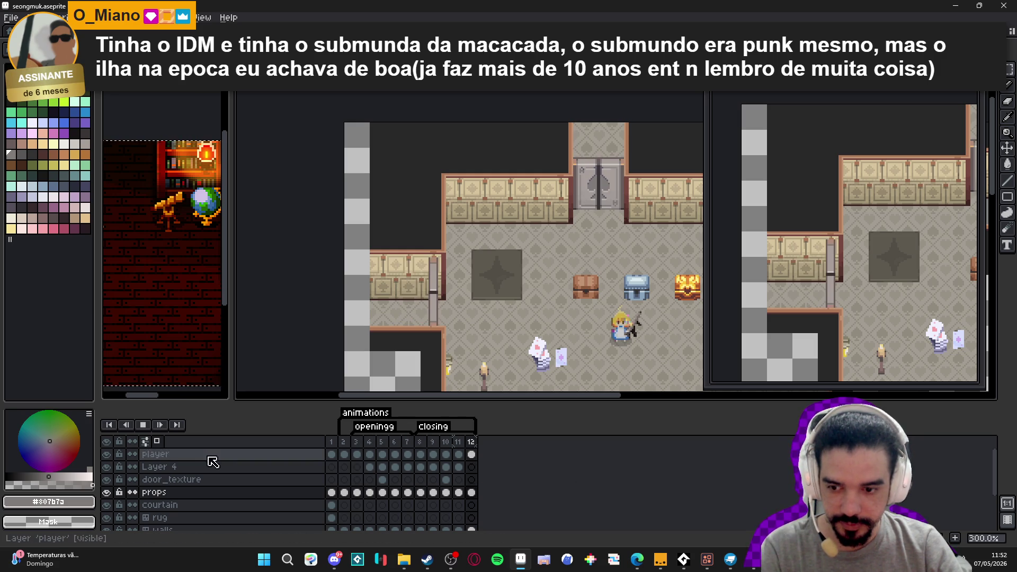
pyautogui.press('Return')
pyautogui.press('Return')
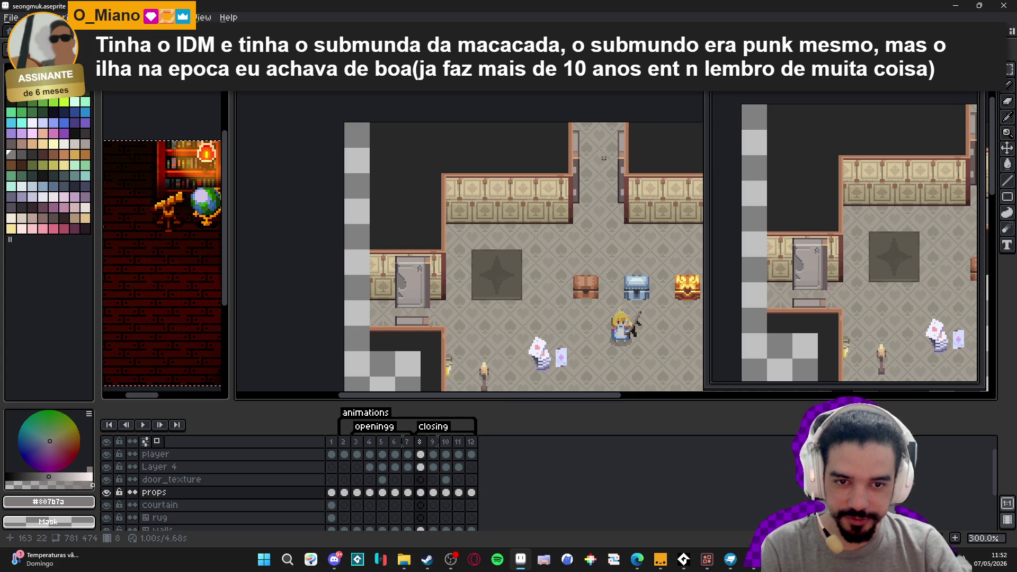
pyautogui.hotkey('ctrl', 'z')
pyautogui.hotkey('ctrl', 'z')
pyautogui.hotkey('ctrl', 'z')
pyautogui.hotkey('ctrl', 'z')
pyautogui.hotkey('ctrl', 'z')
pyautogui.hotkey('ctrl', 'z')
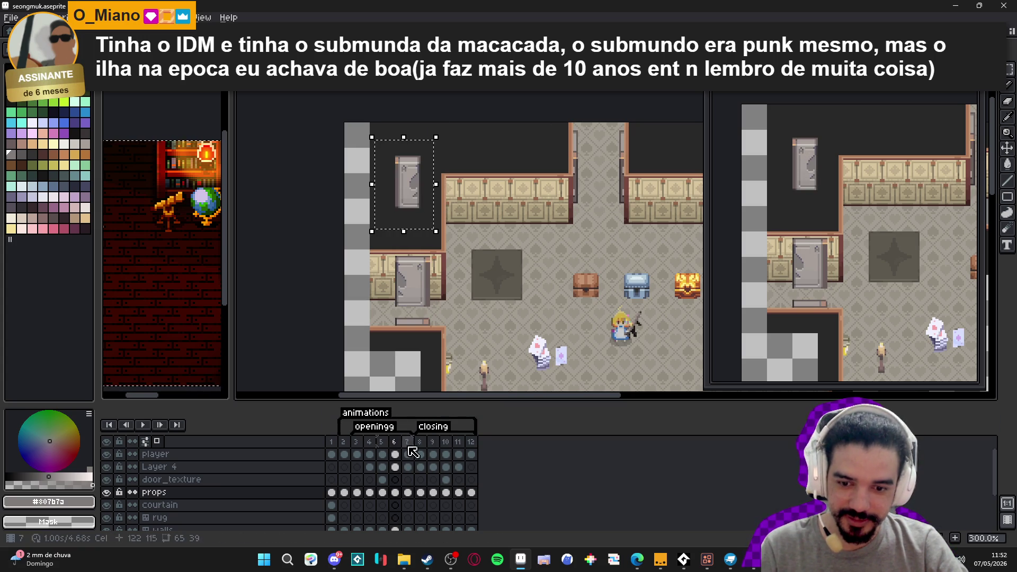
pyautogui.click(420, 441)
pyautogui.click(433, 441)
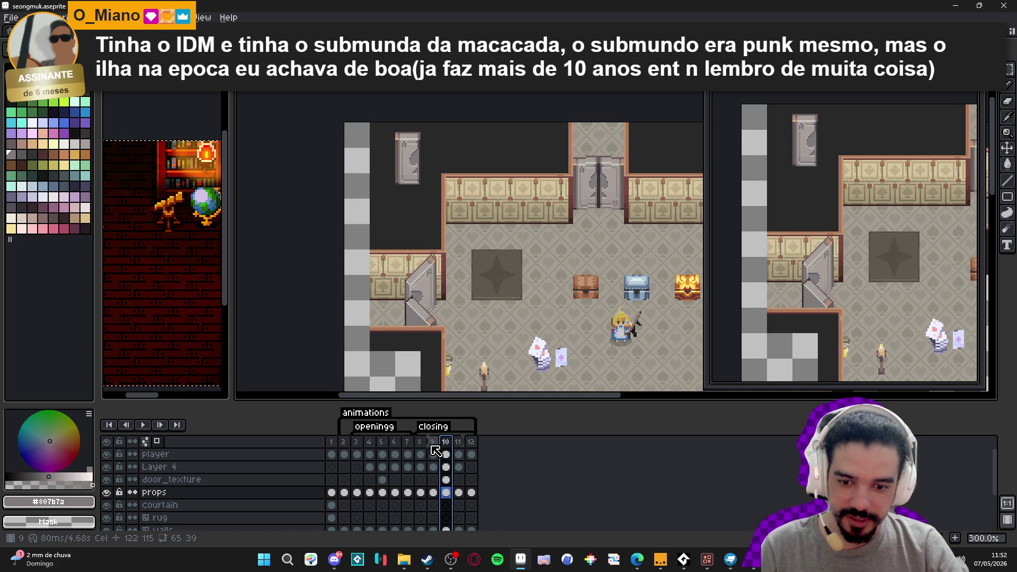
pyautogui.click(446, 444)
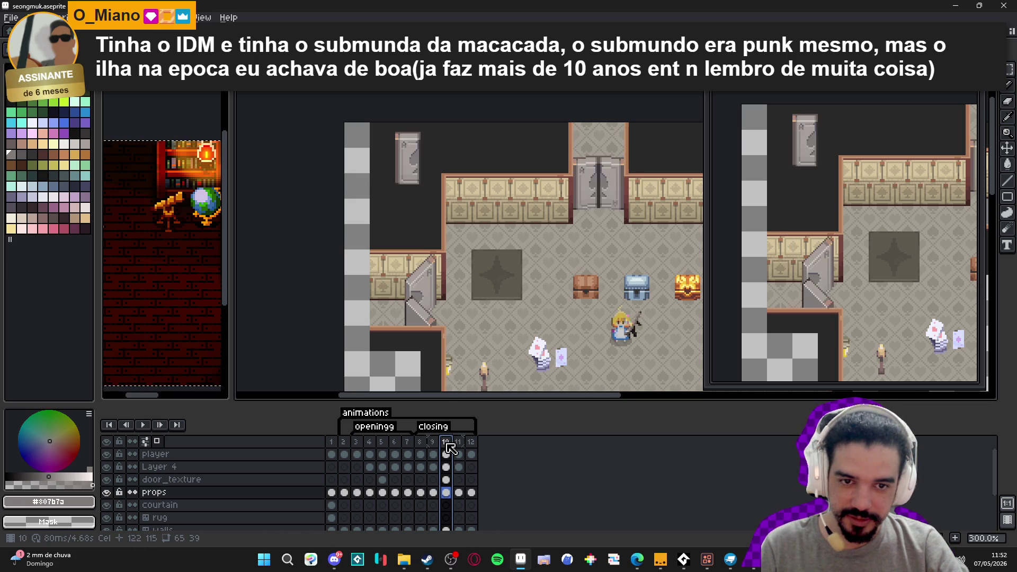
pyautogui.click(459, 444)
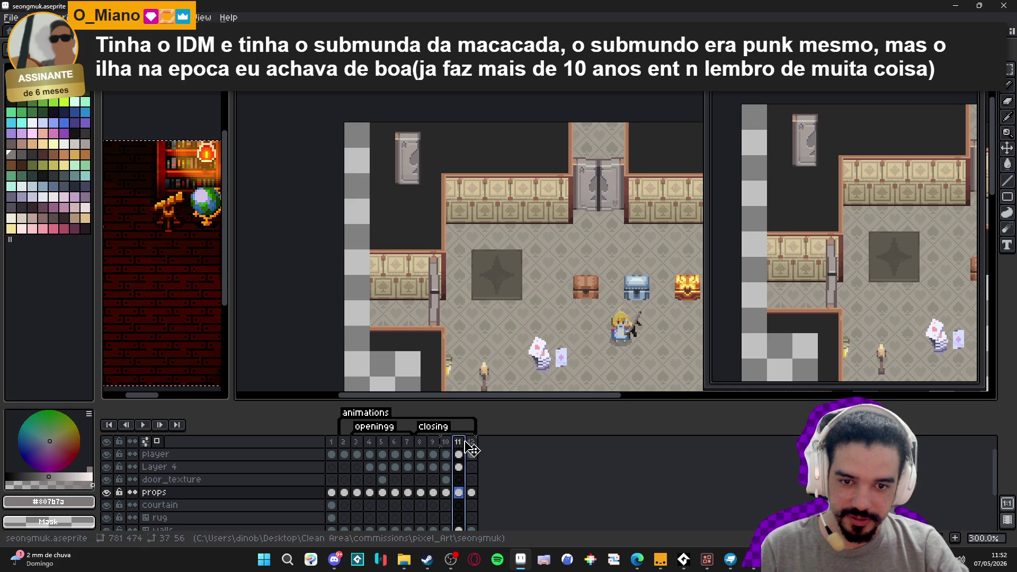
pyautogui.click(470, 443)
pyautogui.click(433, 445)
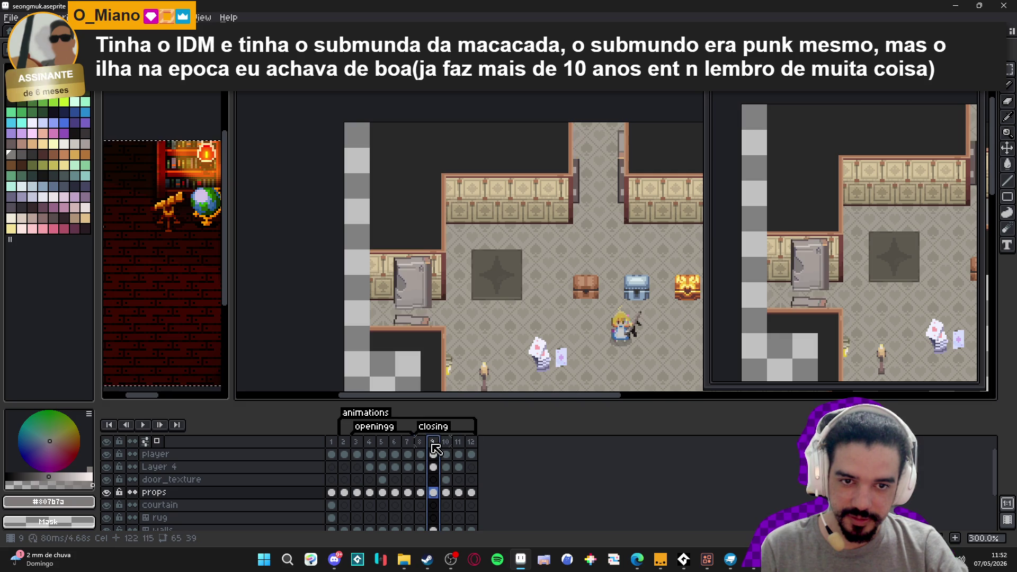
pyautogui.click(446, 443)
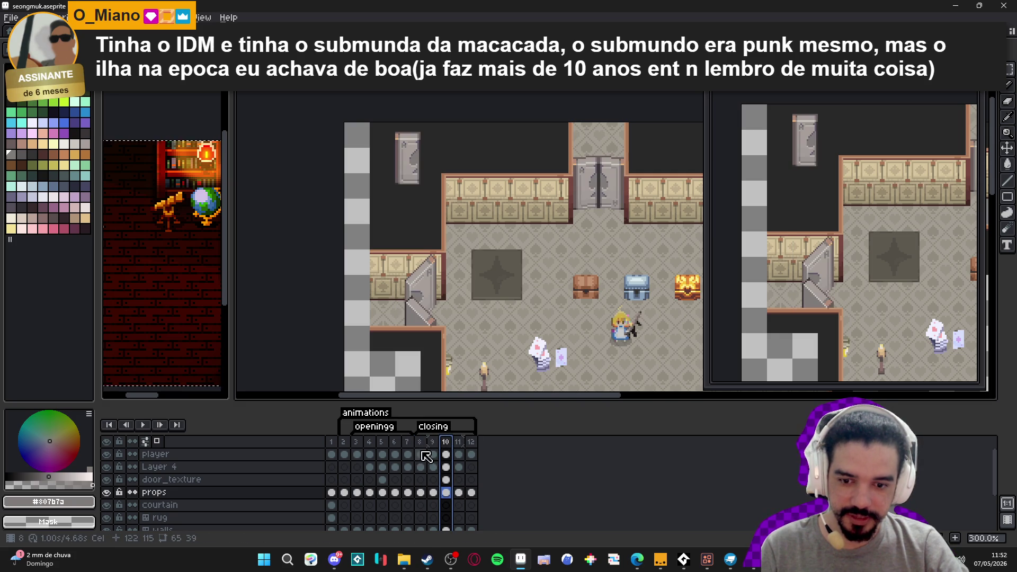
pyautogui.click(424, 454)
pyautogui.click(434, 448)
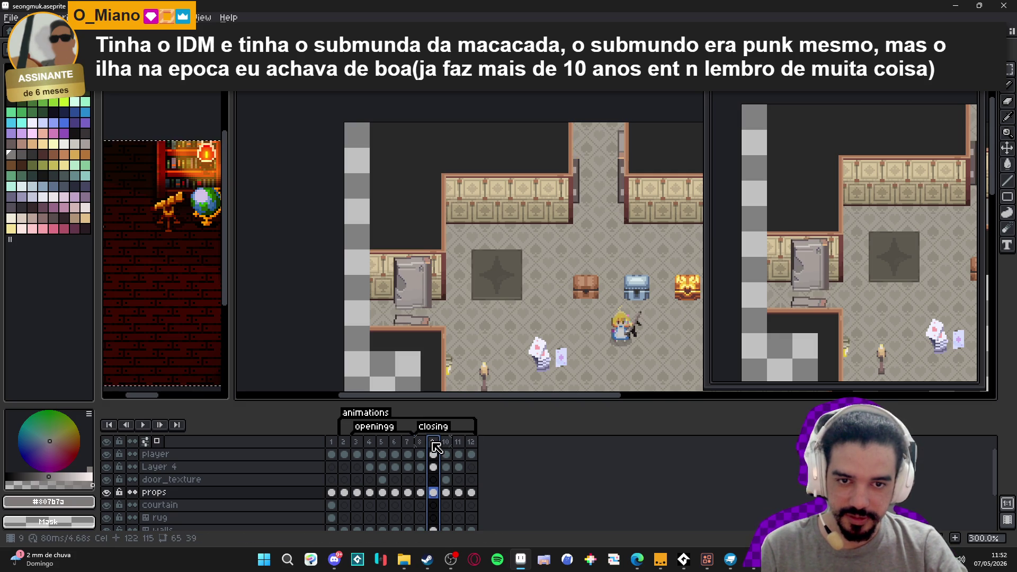
pyautogui.click(421, 450)
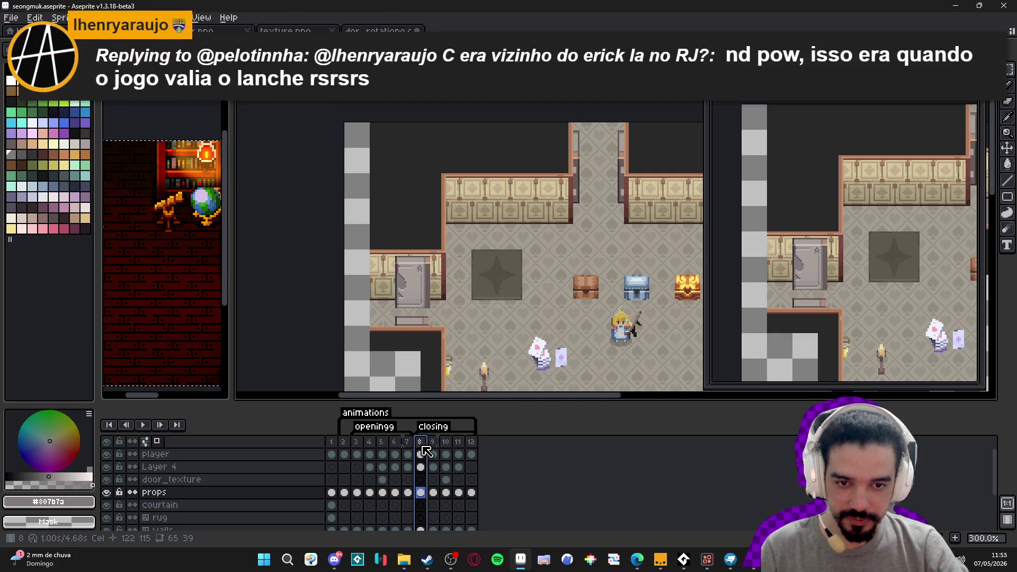
pyautogui.click(431, 450)
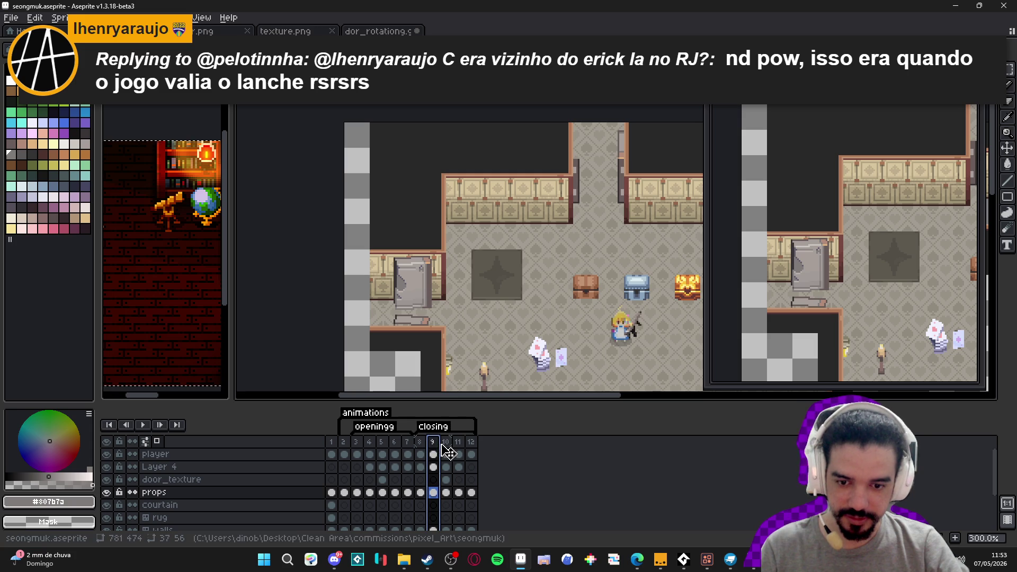
pyautogui.click(447, 450)
pyautogui.click(458, 450)
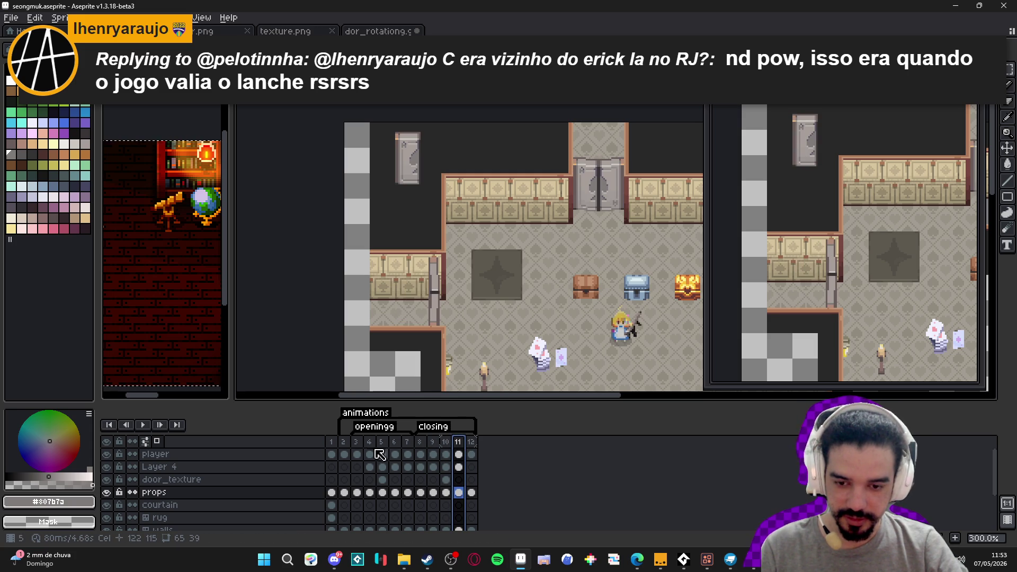
pyautogui.click(358, 442)
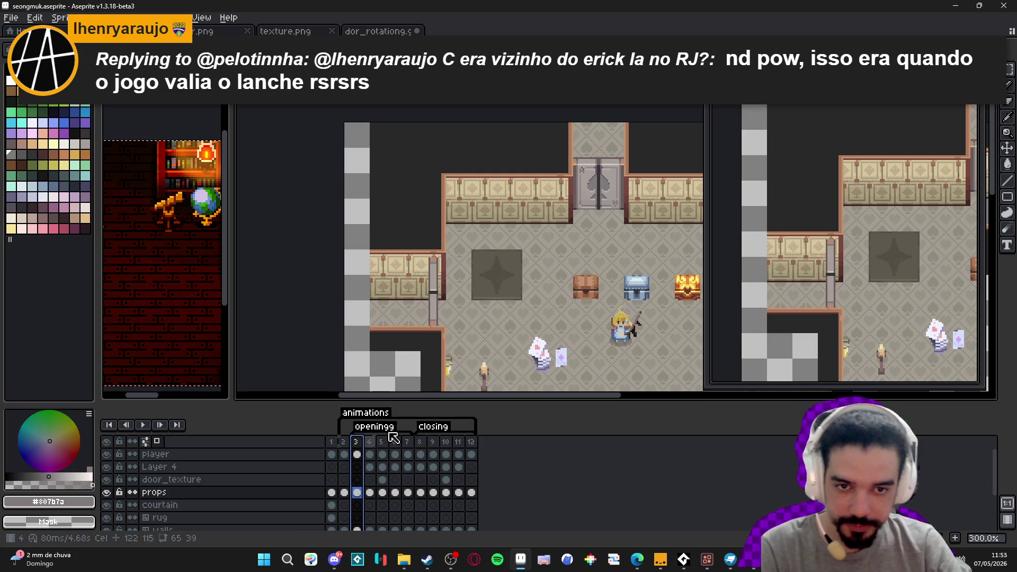
pyautogui.click(382, 442)
pyautogui.click(394, 442)
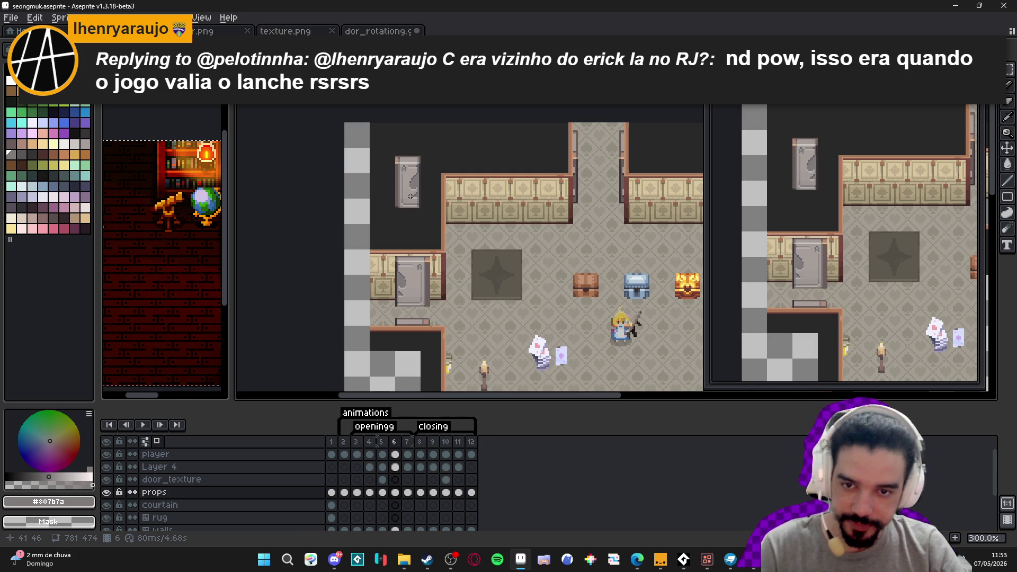
pyautogui.moveTo(429, 134); pyautogui.dragTo(383, 221)
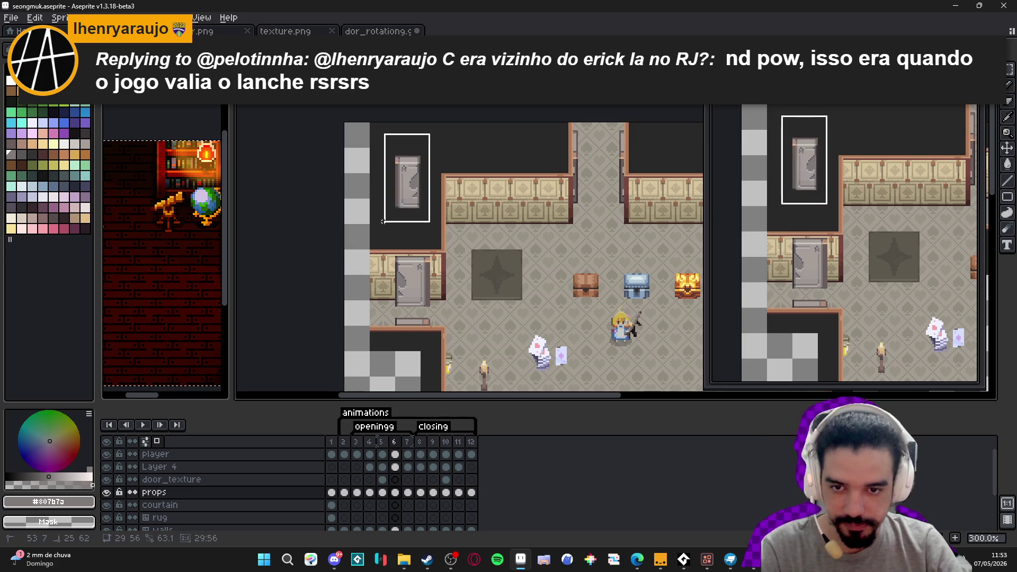
# Erase the leftover door pixels on the closing frames through frame 11, then step to frame 12.
pyautogui.press('Delete')
pyautogui.click(408, 443)
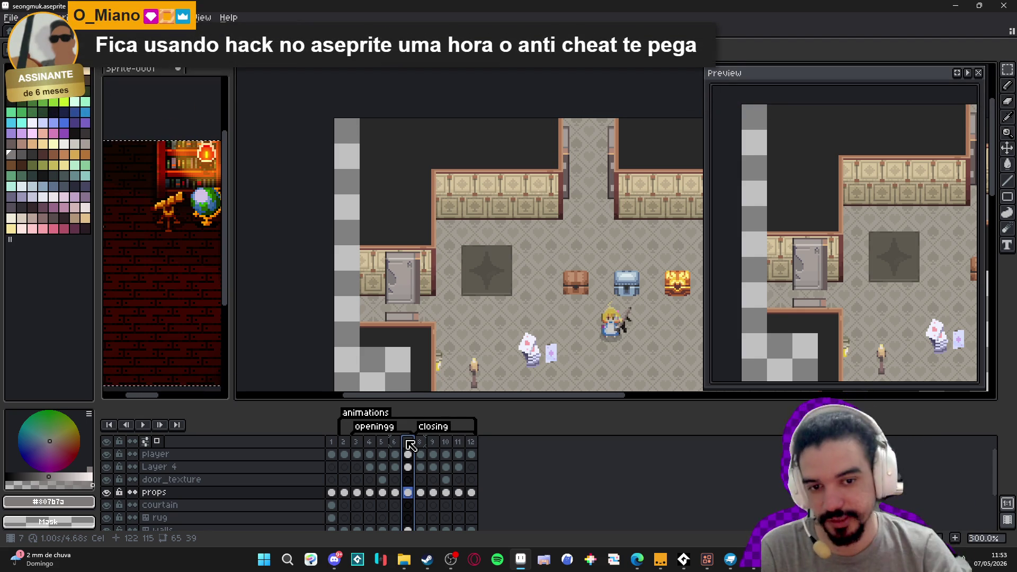
pyautogui.moveTo(418, 443); pyautogui.dragTo(459, 445)
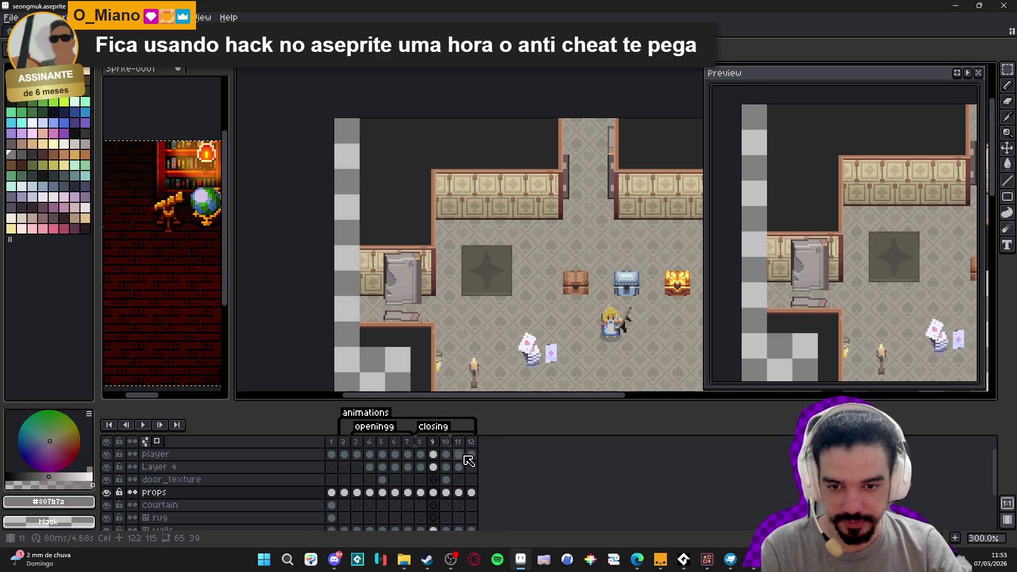
pyautogui.press('.')
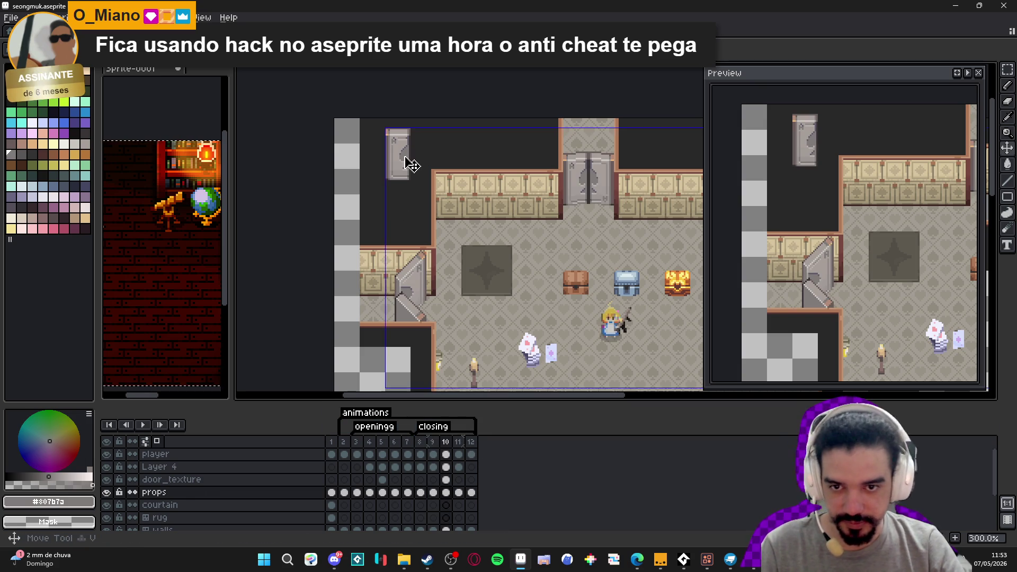
pyautogui.moveTo(416, 118); pyautogui.dragTo(386, 191)
pyautogui.click(373, 197)
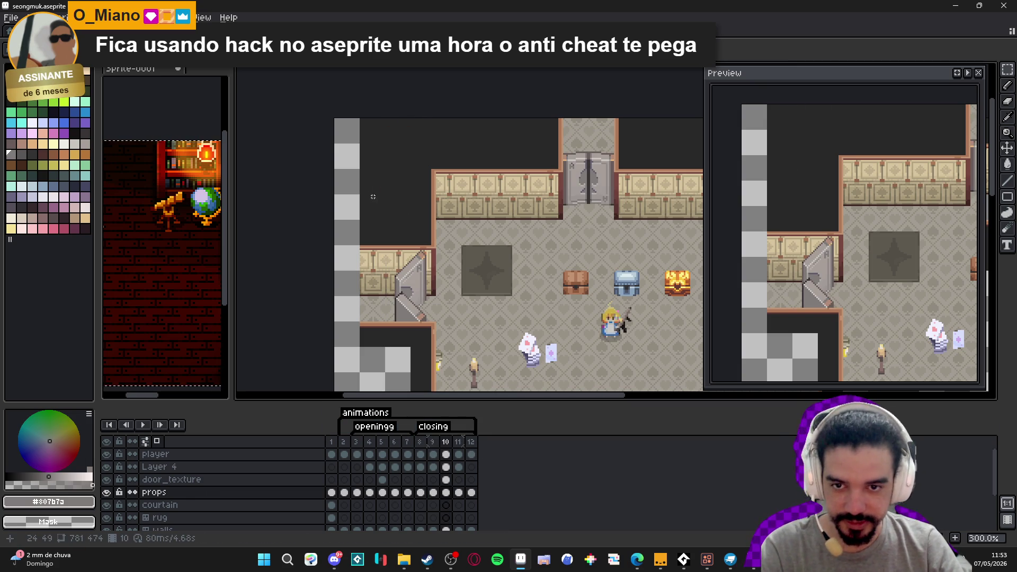
pyautogui.press('.')
pyautogui.moveTo(417, 126); pyautogui.dragTo(397, 208)
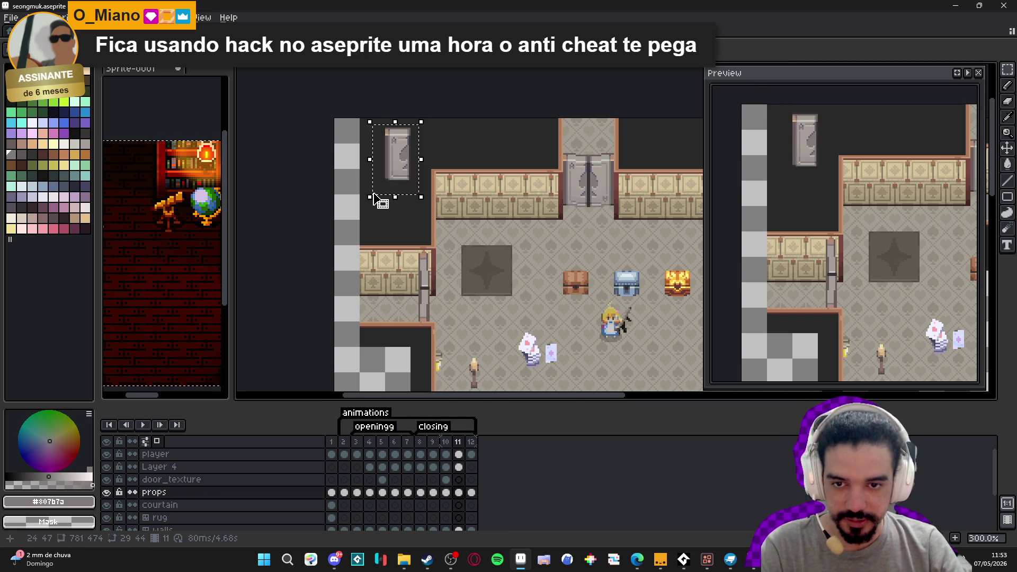
pyautogui.hotkey('ctrl', 'x')
pyautogui.press('.')
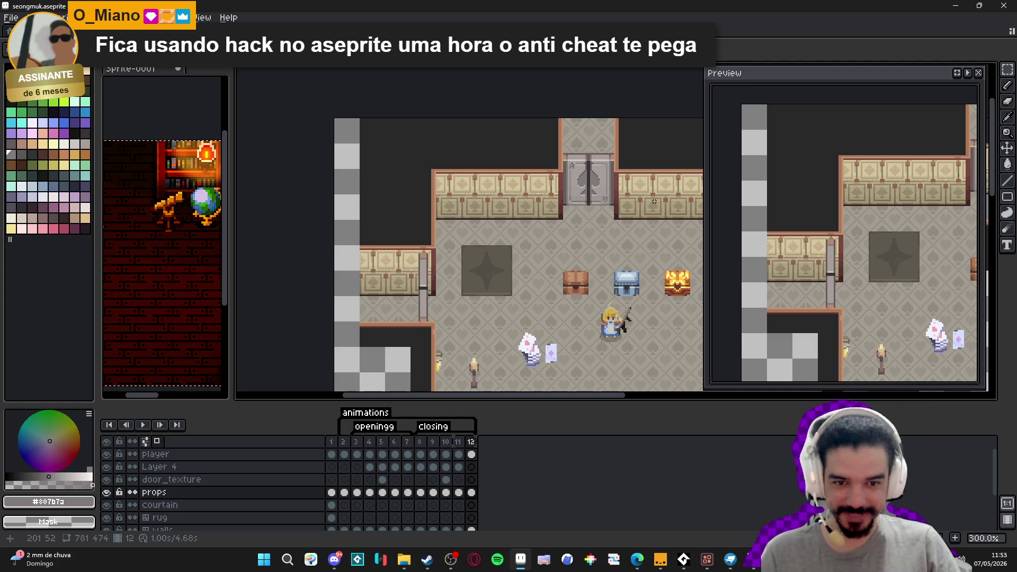
# Save the room file and return to the open-door frame 9.
pyautogui.hotkey('ctrl', 's')
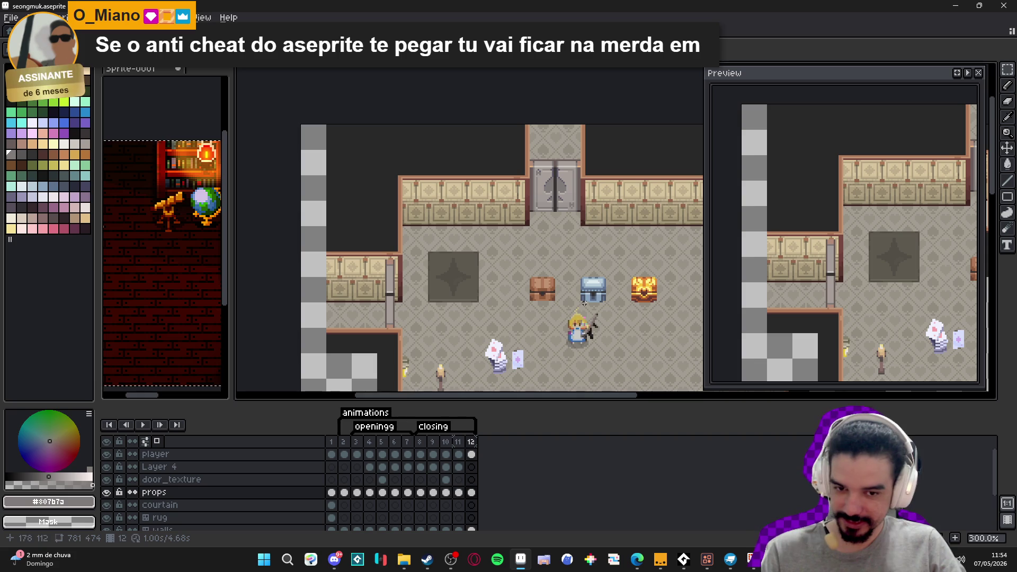
pyautogui.moveTo(535, 268); pyautogui.dragTo(511, 274)
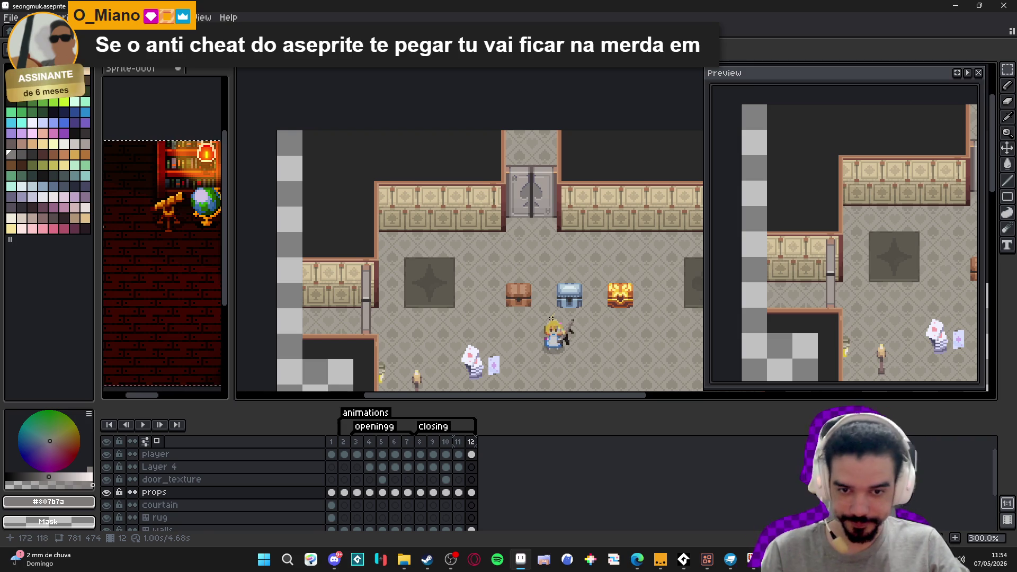
pyautogui.moveTo(516, 297); pyautogui.dragTo(504, 298)
pyautogui.press('Left')
pyautogui.press('Left')
pyautogui.press('Left')
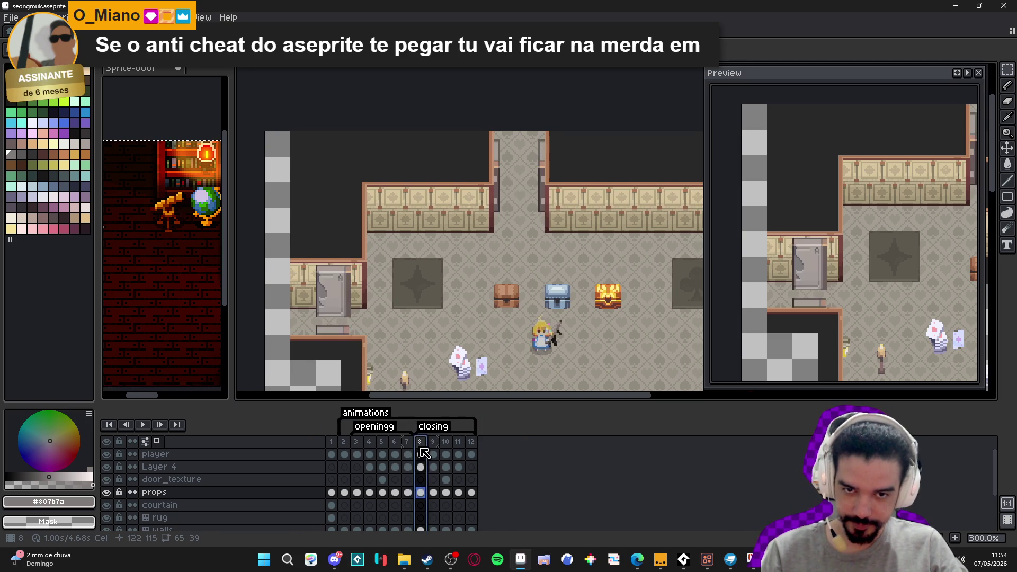
# Zoom in and copy the right door's upper strip to the corridor's left side.
pyautogui.scroll(4, 551, 175)
pyautogui.moveTo(551, 175); pyautogui.dragTo(545, 242)
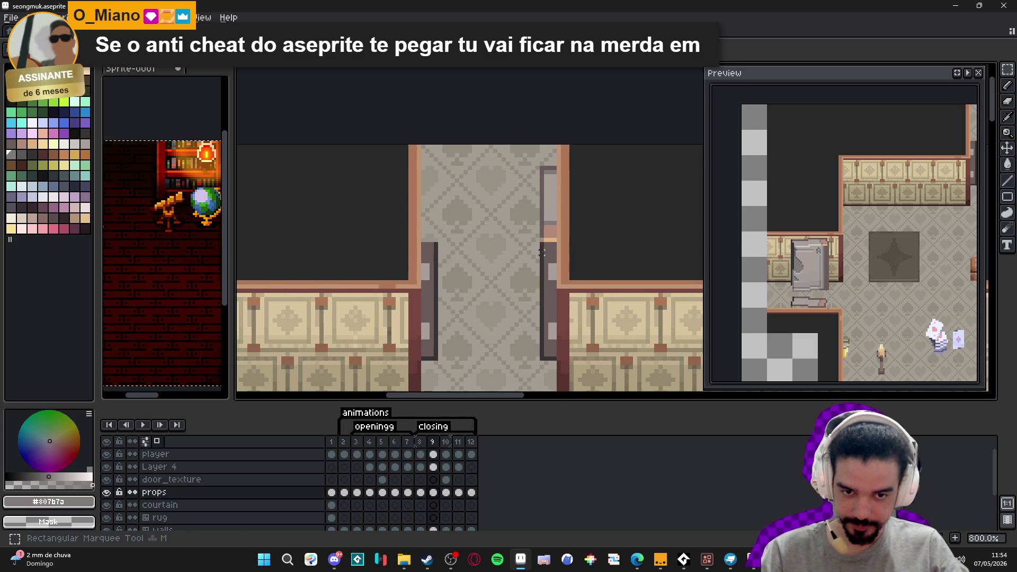
pyautogui.moveTo(541, 240); pyautogui.dragTo(558, 165)
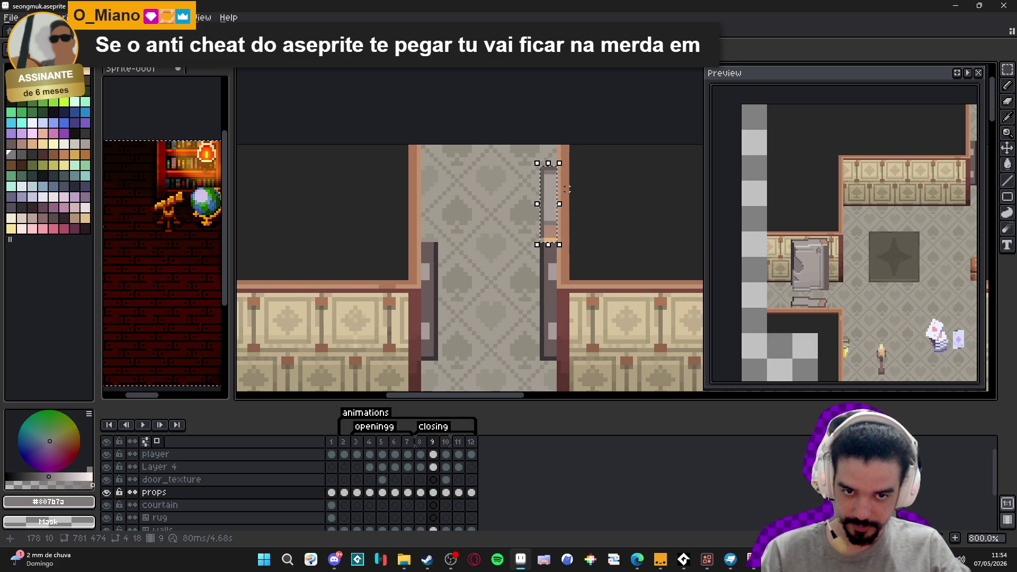
pyautogui.moveTo(554, 228); pyautogui.dragTo(439, 230)
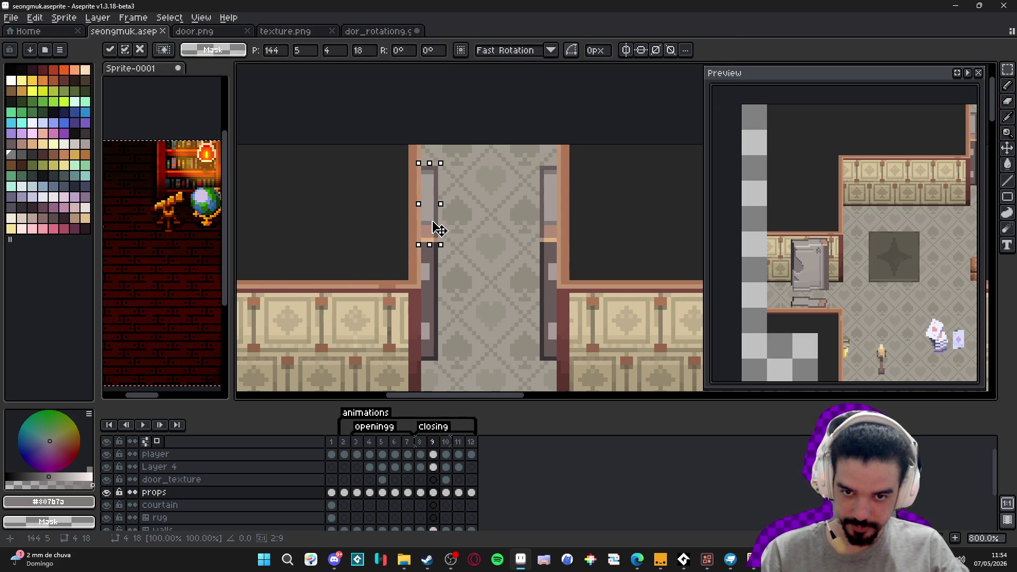
pyautogui.press('Return')
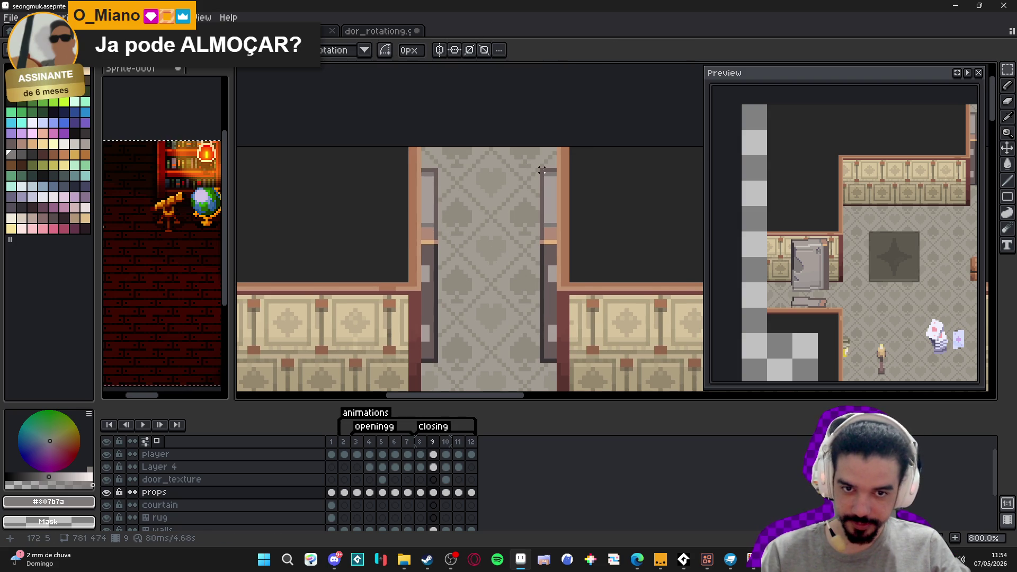
# Rotate the right door strip slightly and skew the left door strip at an angle.
pyautogui.moveTo(541, 170)
pyautogui.mouseDown()
pyautogui.moveTo(553, 259)
pyautogui.moveTo(554, 208)
pyautogui.moveTo(552, 246)
pyautogui.mouseUp()
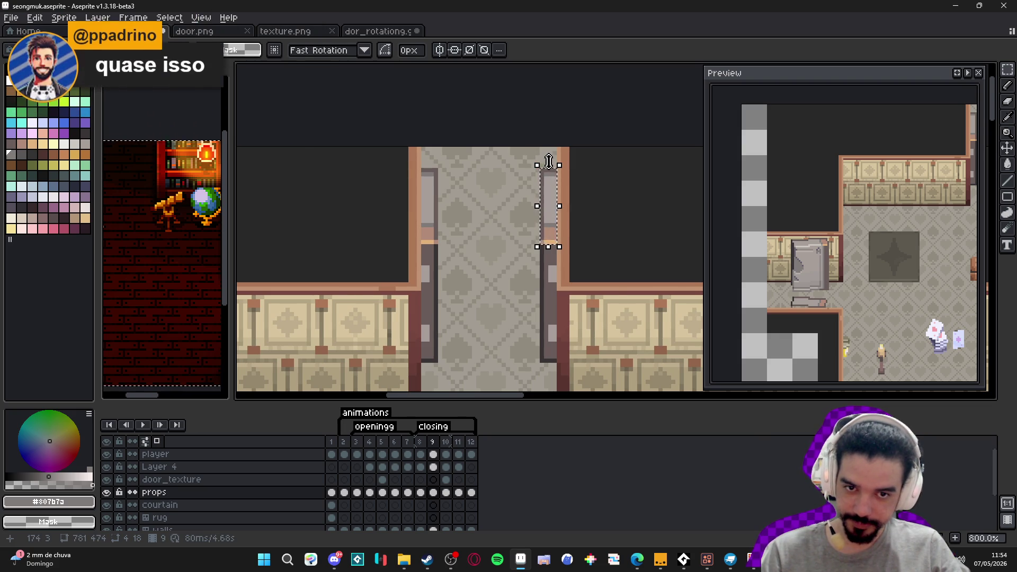
pyautogui.moveTo(537, 156); pyautogui.dragTo(545, 159)
pyautogui.click(439, 165)
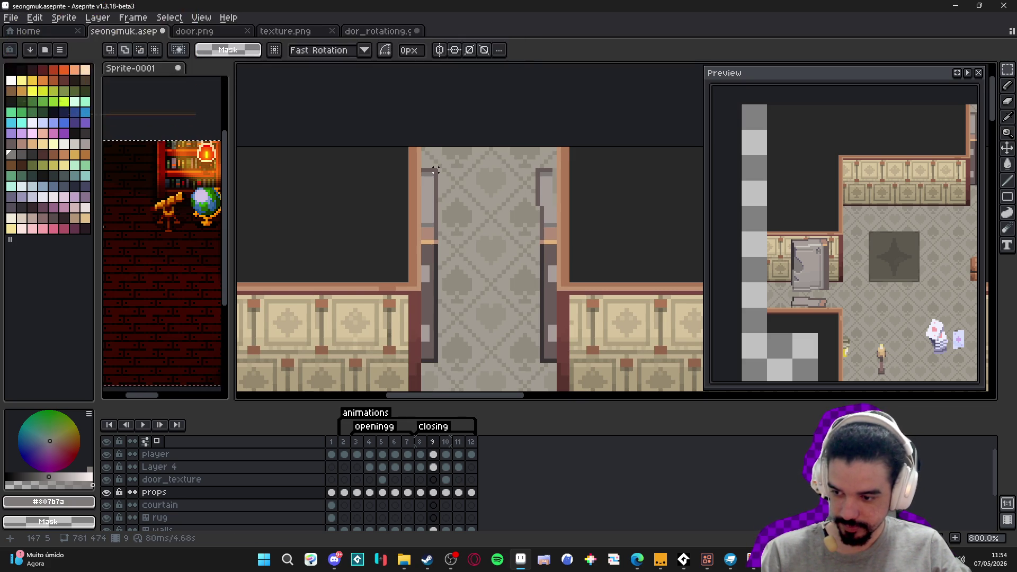
pyautogui.moveTo(434, 169); pyautogui.dragTo(420, 241)
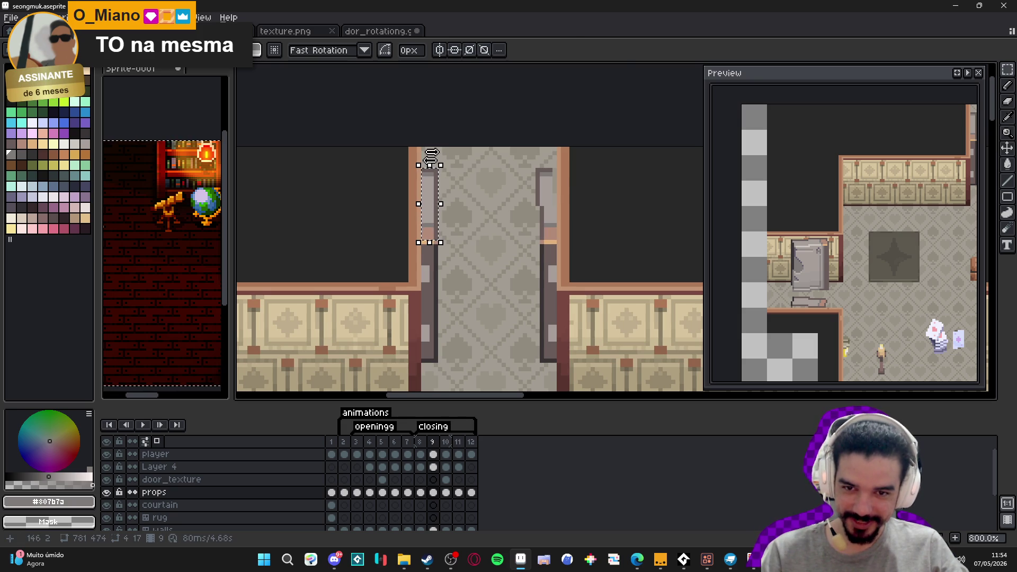
pyautogui.moveTo(431, 165); pyautogui.dragTo(437, 165)
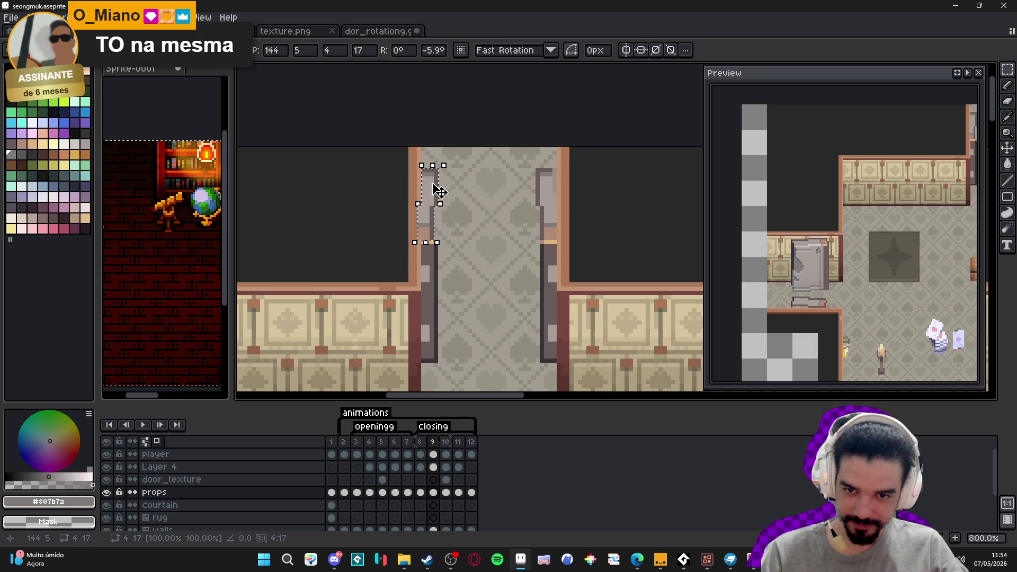
pyautogui.press('Return')
# Sample the door shades and draw dark #373334 vertical lines down the left and right door panels.
pyautogui.press('i')
pyautogui.click(443, 200)
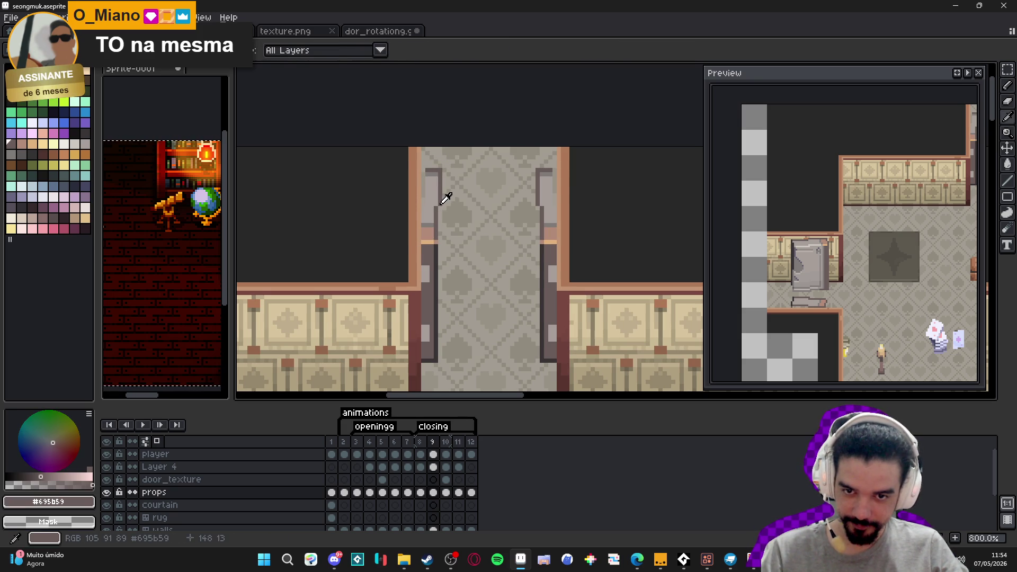
pyautogui.click(430, 167)
pyautogui.press('b')
pyautogui.click(423, 198)
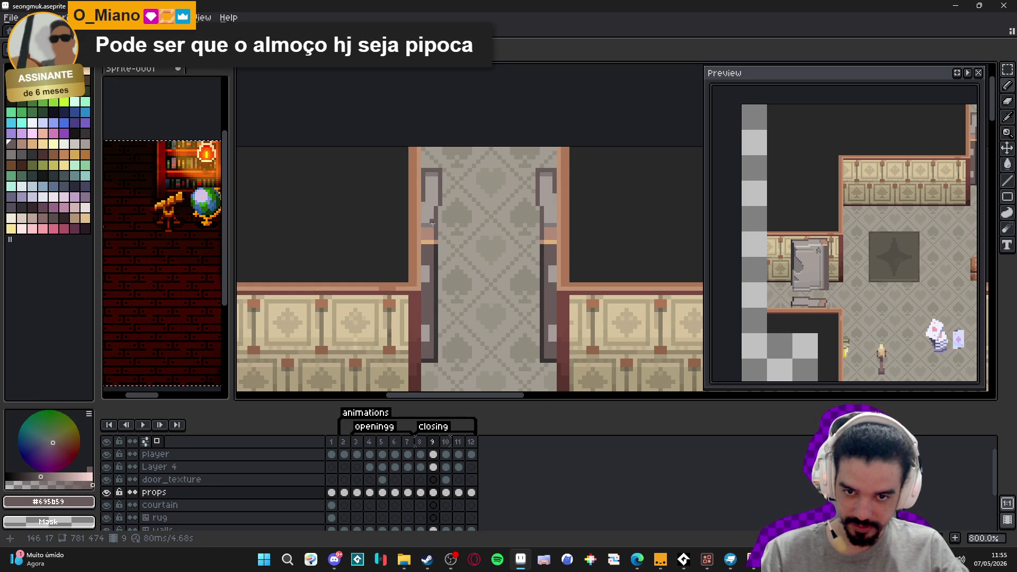
pyautogui.moveTo(440, 208); pyautogui.dragTo(440, 312)
pyautogui.keyDown('alt'); pyautogui.click(442, 302); pyautogui.keyUp('alt')
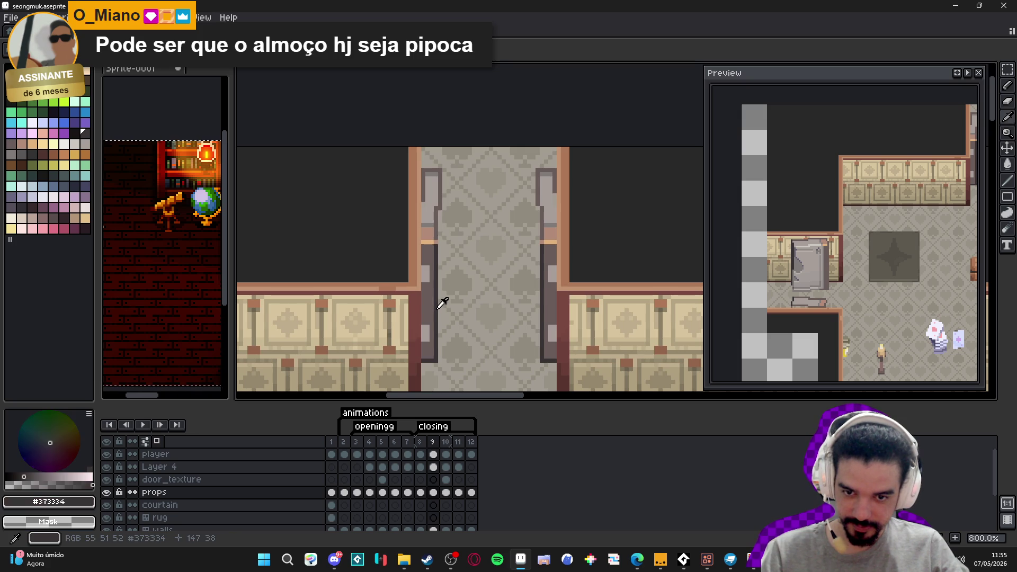
pyautogui.moveTo(440, 212); pyautogui.dragTo(440, 303)
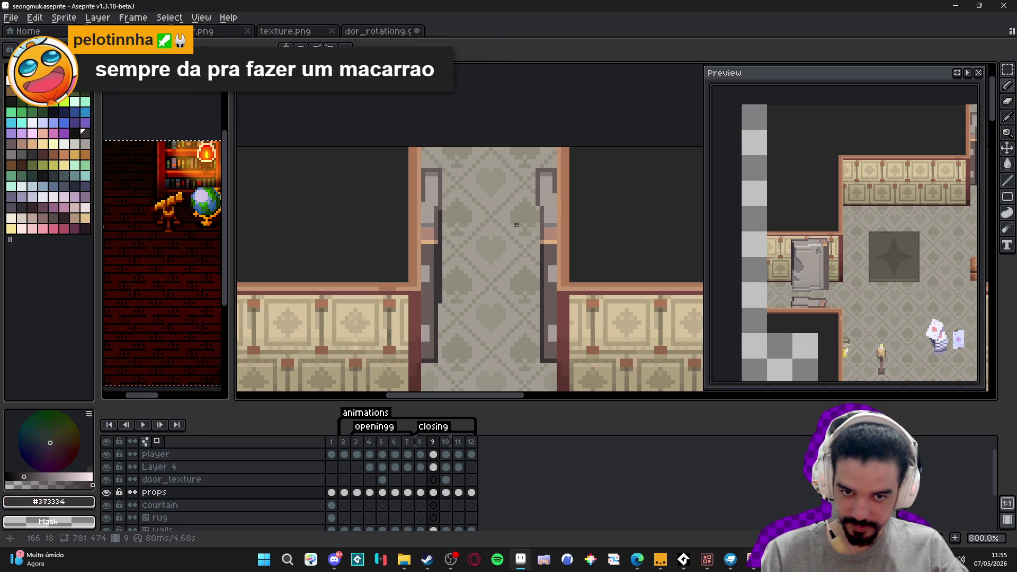
pyautogui.moveTo(537, 208); pyautogui.dragTo(538, 301)
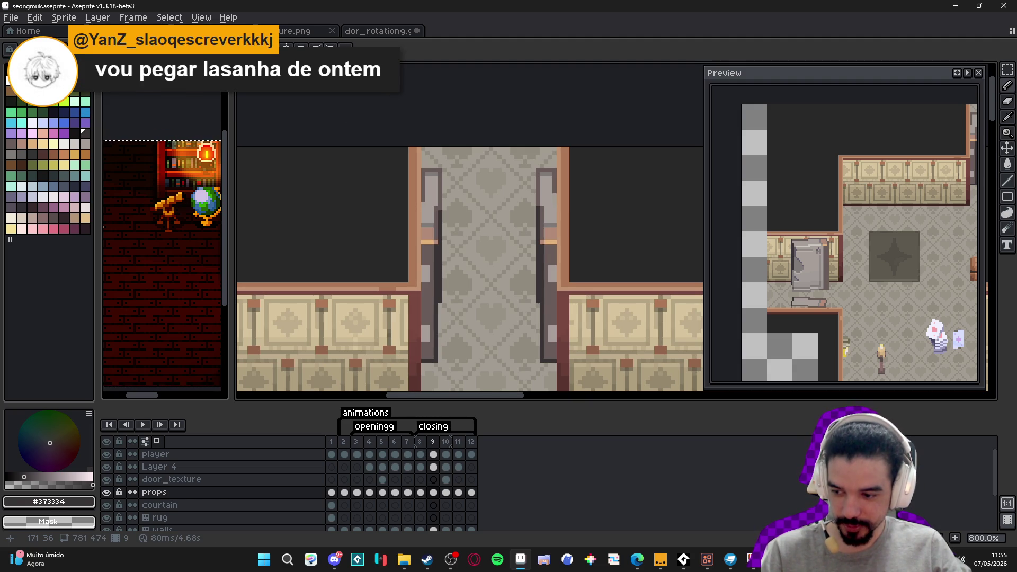
pyautogui.scroll(-2, 533, 313)
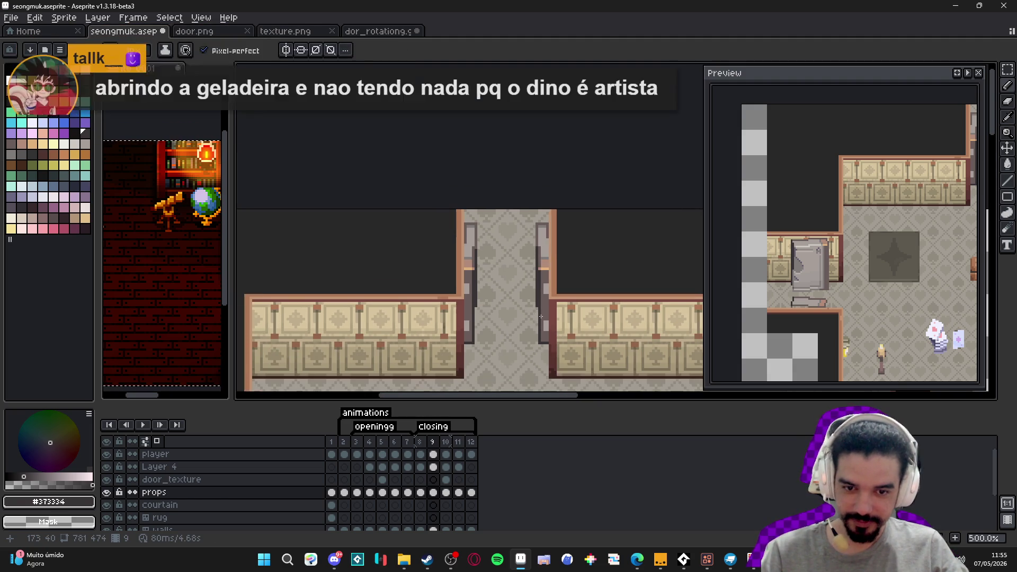
# Check the browser reference, then flip between open-door frame 9 and closed-door frame 10.
pyautogui.scroll(4, 534, 306)
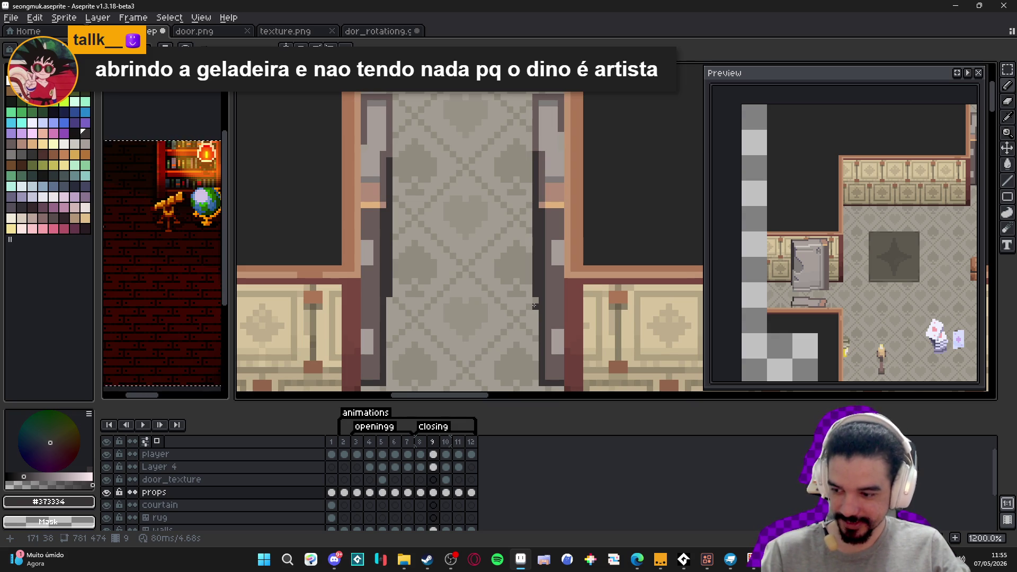
pyautogui.hotkey('alt', 'Tab')
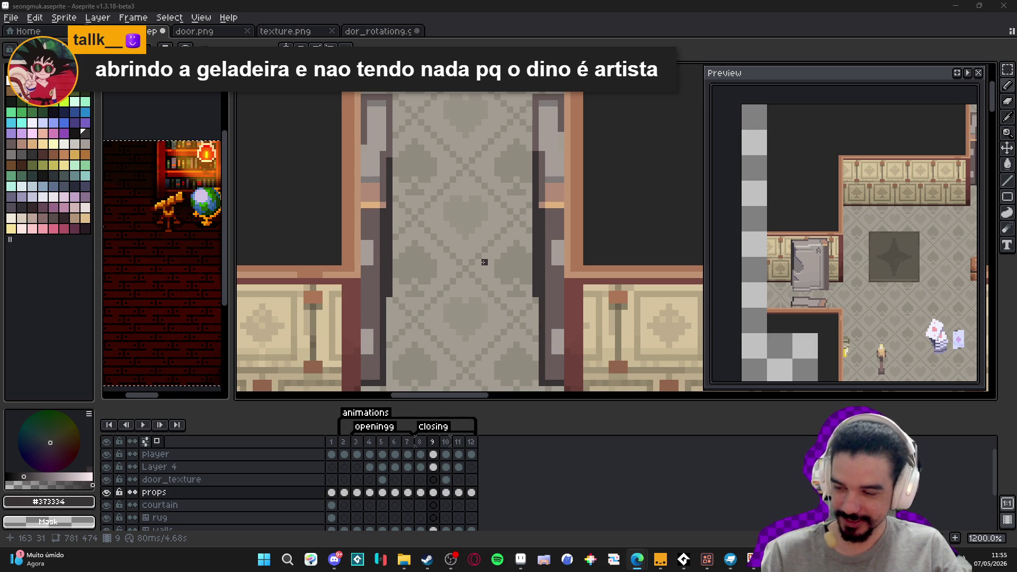
pyautogui.scroll(-4, 484, 263)
pyautogui.click(423, 444)
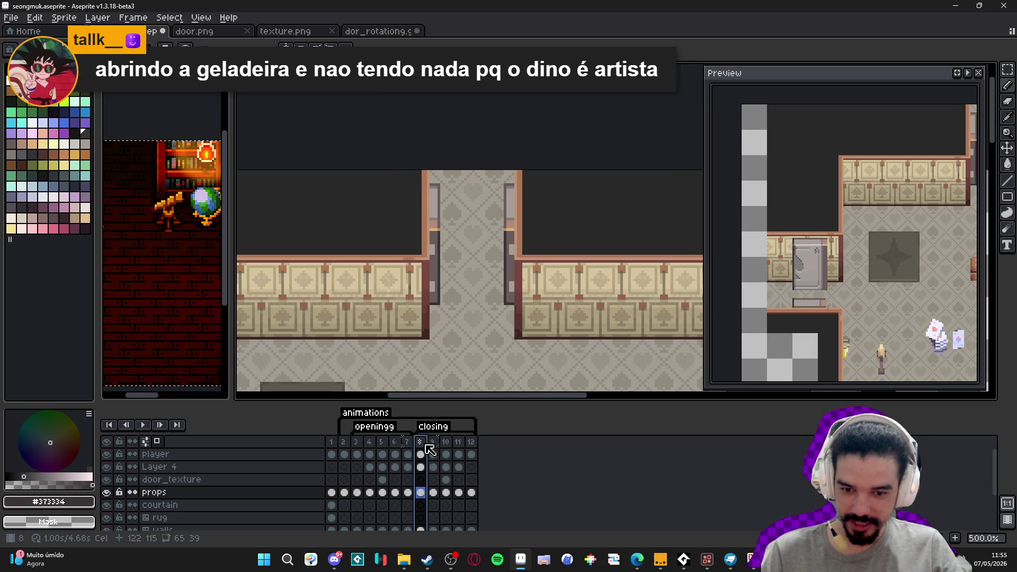
pyautogui.click(433, 448)
pyautogui.click(446, 449)
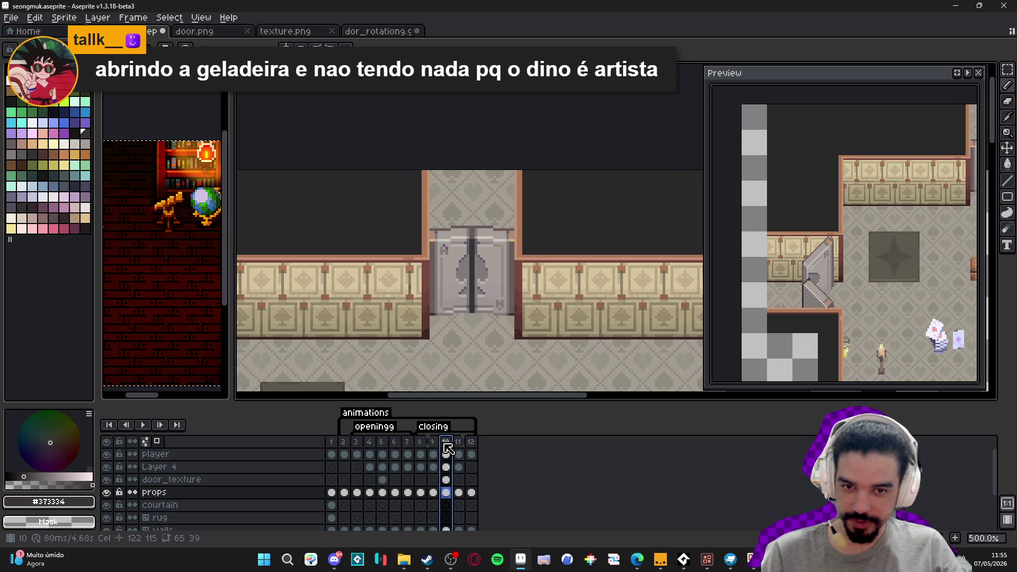
pyautogui.click(433, 449)
pyautogui.click(447, 449)
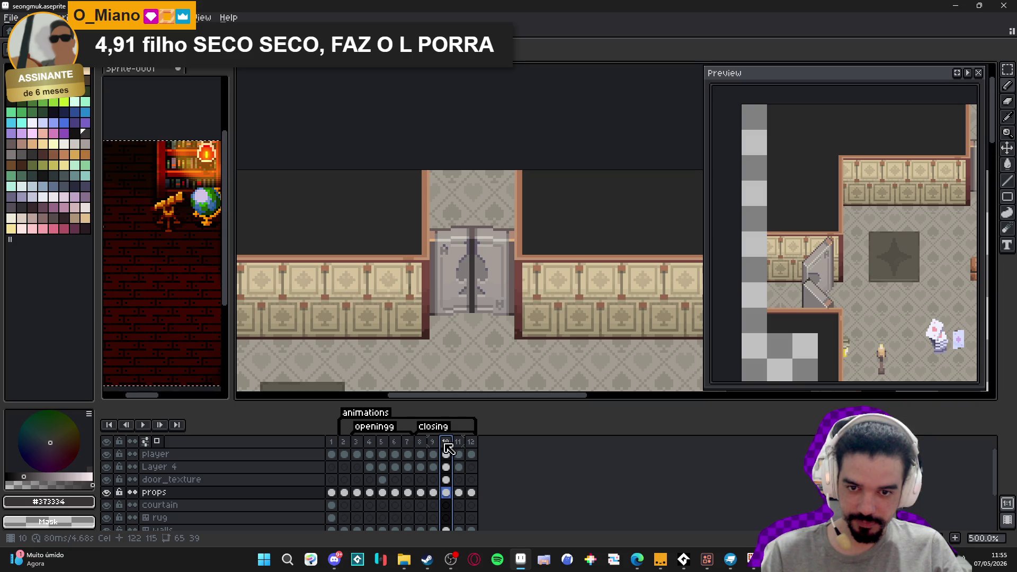
pyautogui.click(433, 449)
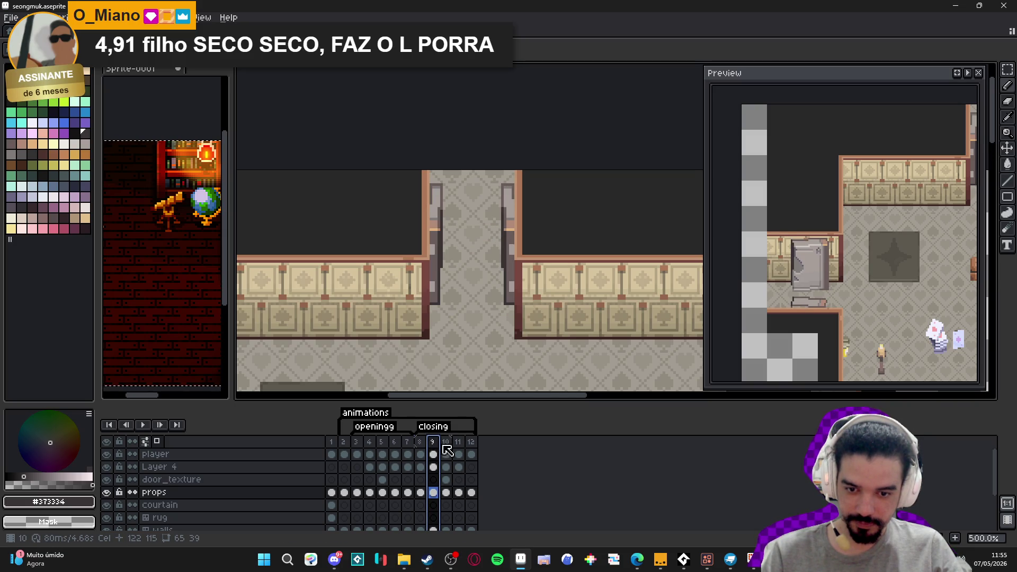
pyautogui.click(446, 451)
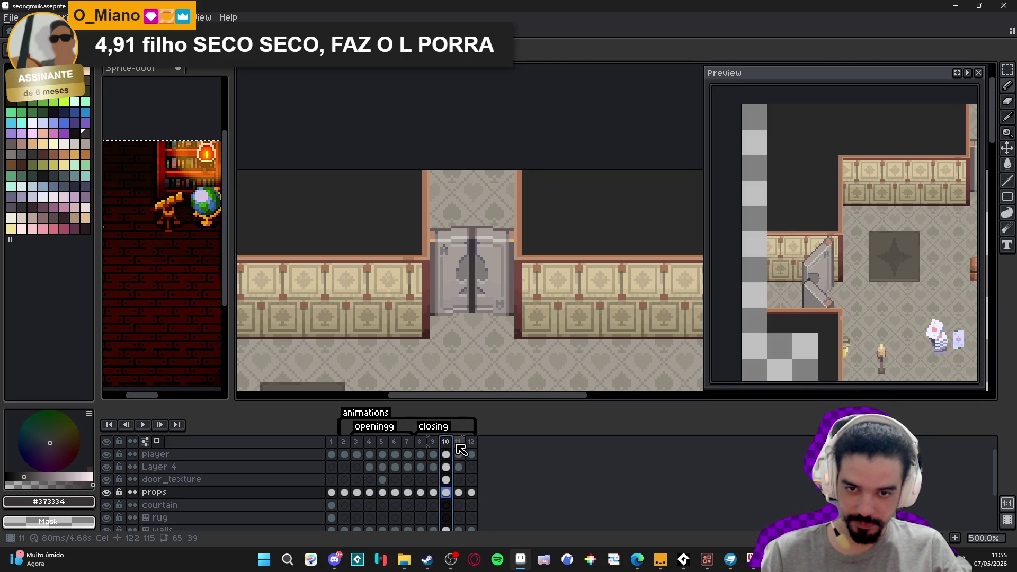
pyautogui.click(433, 449)
# Step through frames 10 to 12, zoom out to the whole room, and return to frame 3.
pyautogui.click(451, 444)
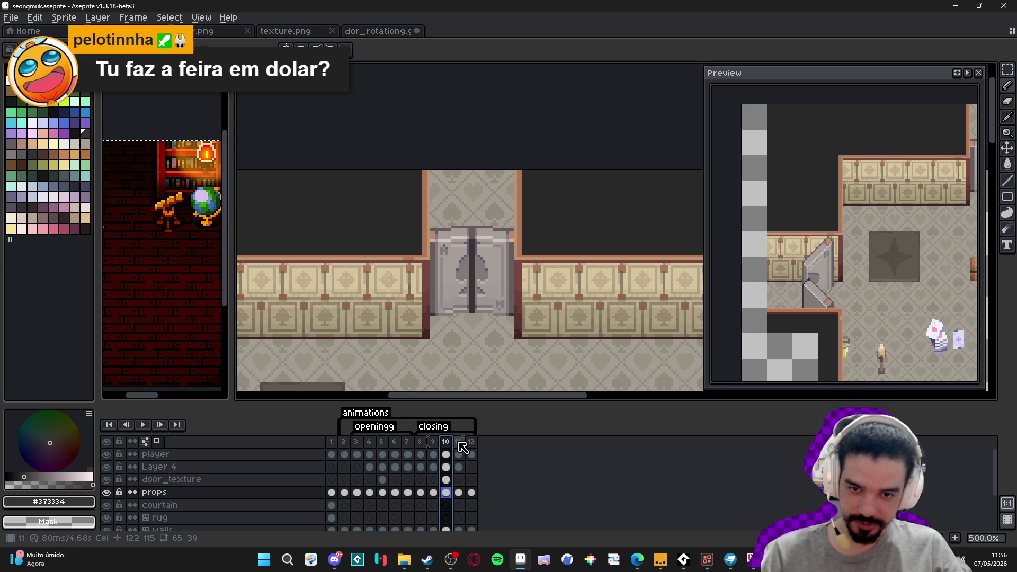
pyautogui.click(460, 444)
pyautogui.click(471, 444)
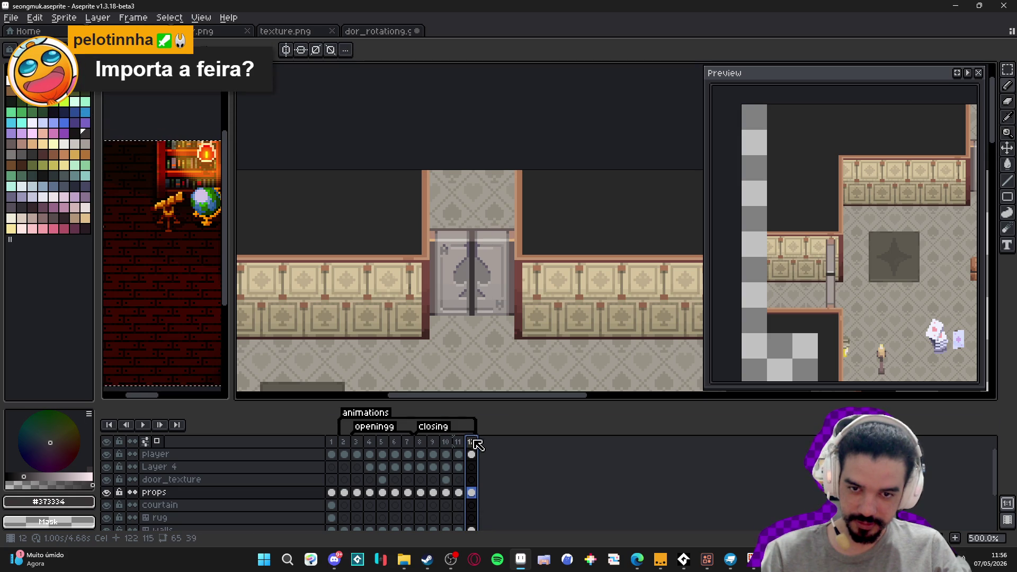
pyautogui.scroll(-2, 482, 249)
pyautogui.moveTo(481, 249); pyautogui.dragTo(483, 223)
pyautogui.click(355, 454)
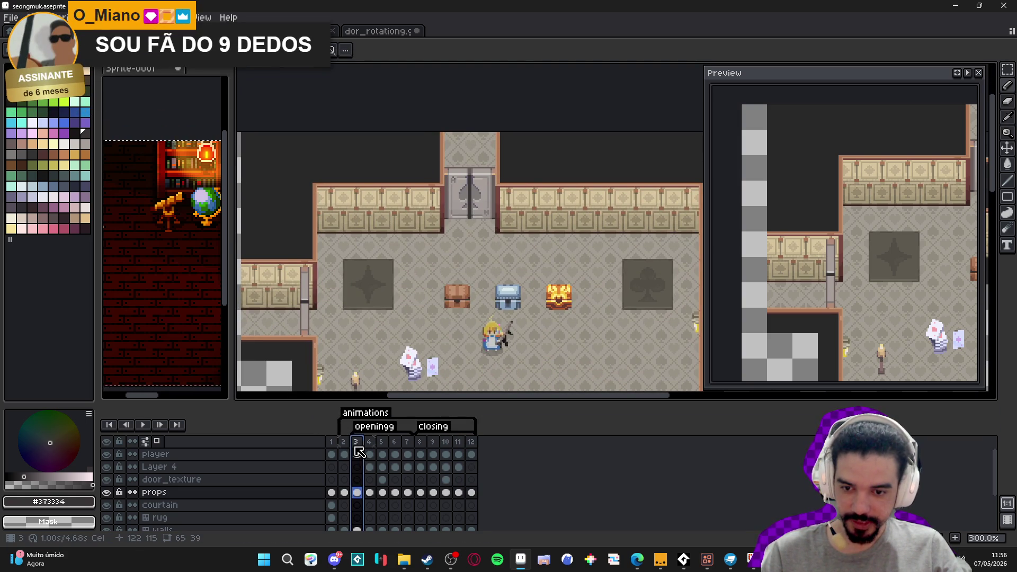
# Play and stop the door animation, check frame 9, then settle on frame 8.
pyautogui.click(143, 426)
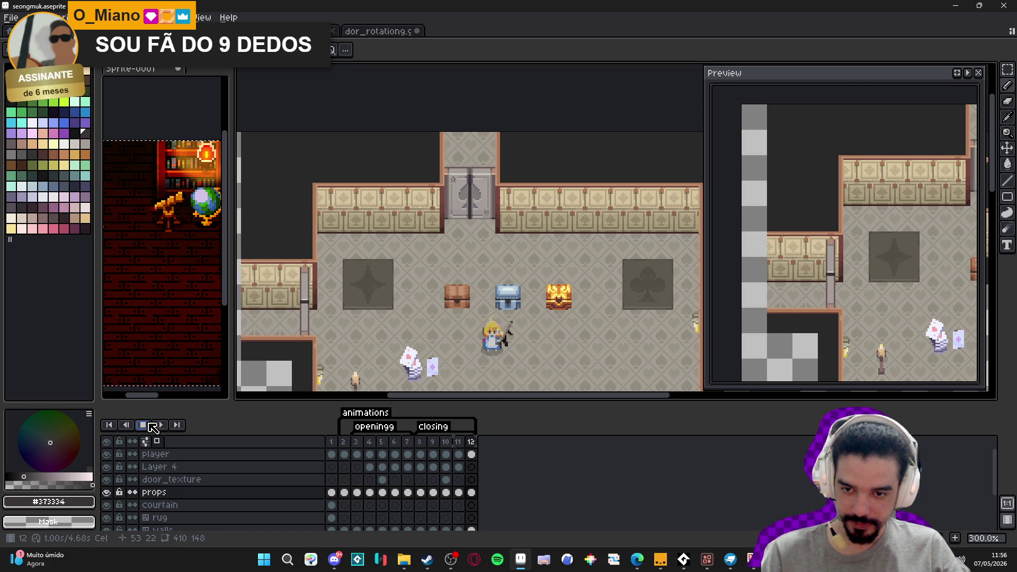
pyautogui.click(153, 427)
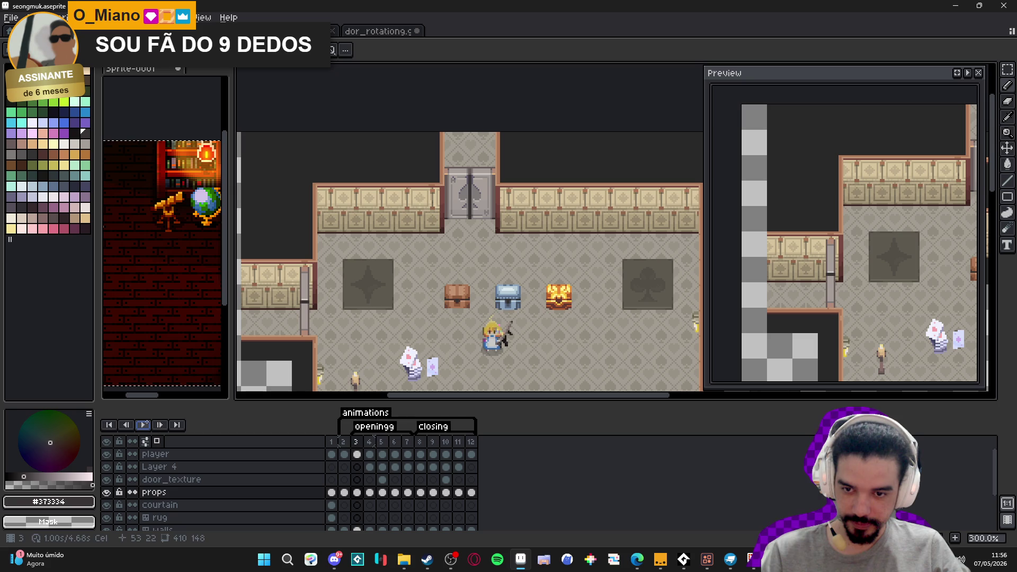
pyautogui.click(458, 445)
pyautogui.click(420, 447)
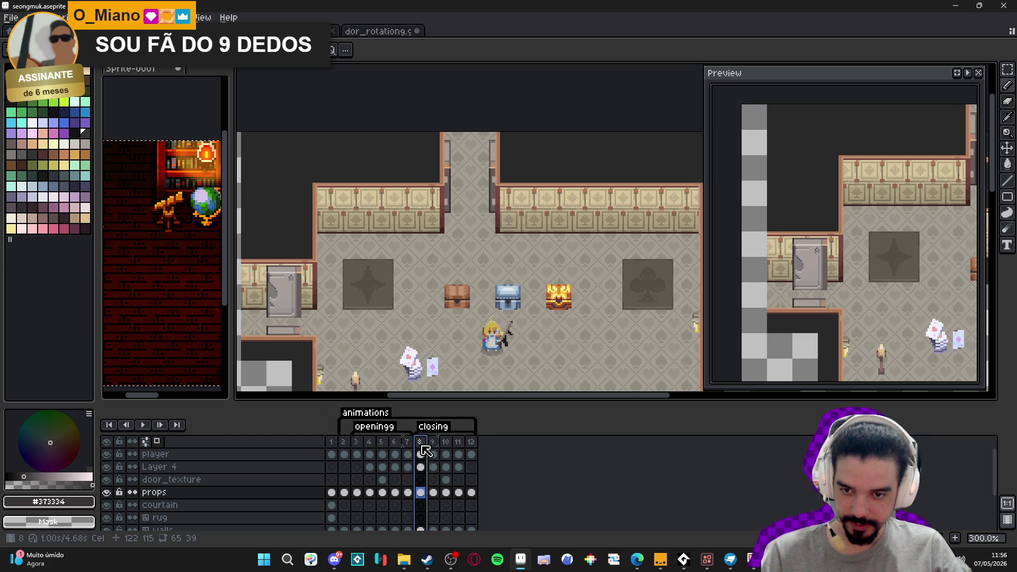
pyautogui.click(435, 450)
pyautogui.press('Left')
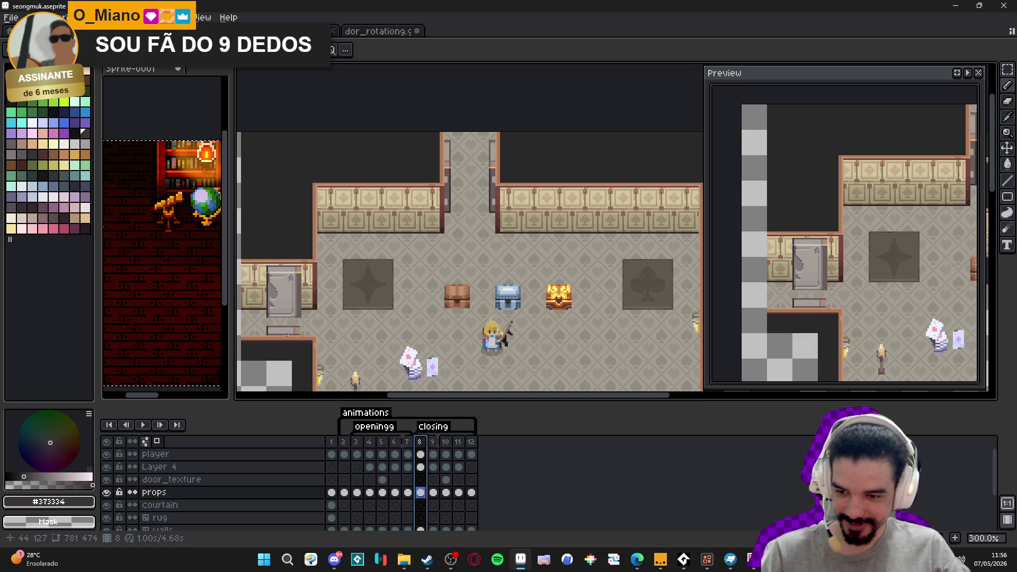
# Sample the light pink from the canvas, recentre the room, and go to frame 11.
pyautogui.scroll(7, 315, 344)
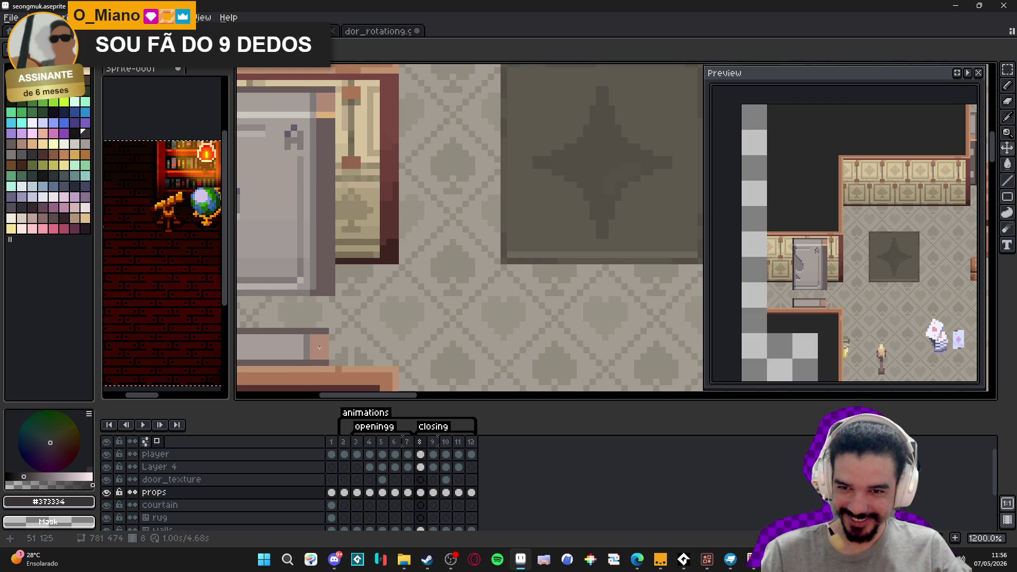
pyautogui.scroll(-1, 314, 343)
pyautogui.keyDown('alt'); pyautogui.click(324, 339); pyautogui.keyUp('alt')
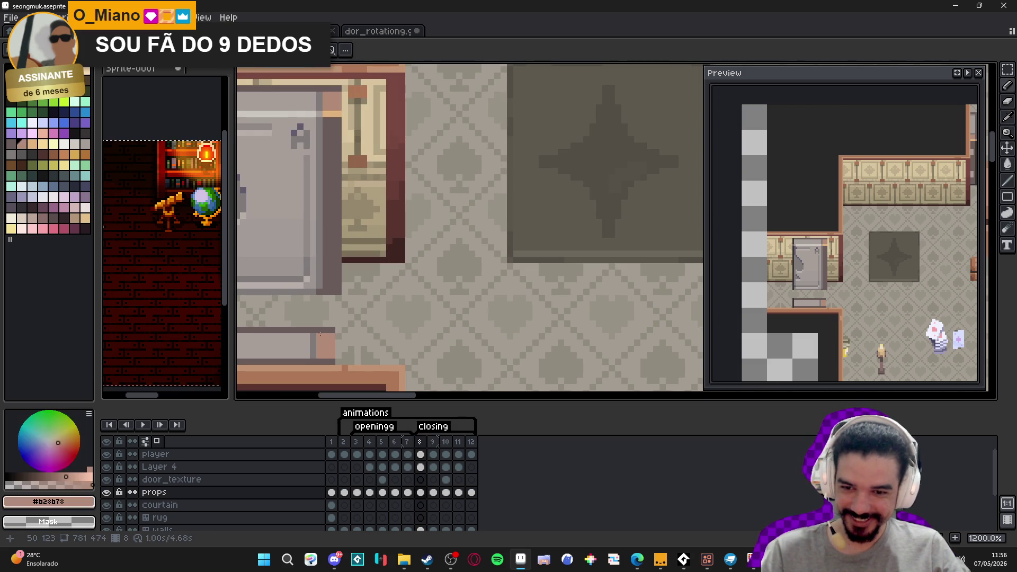
pyautogui.click(326, 323)
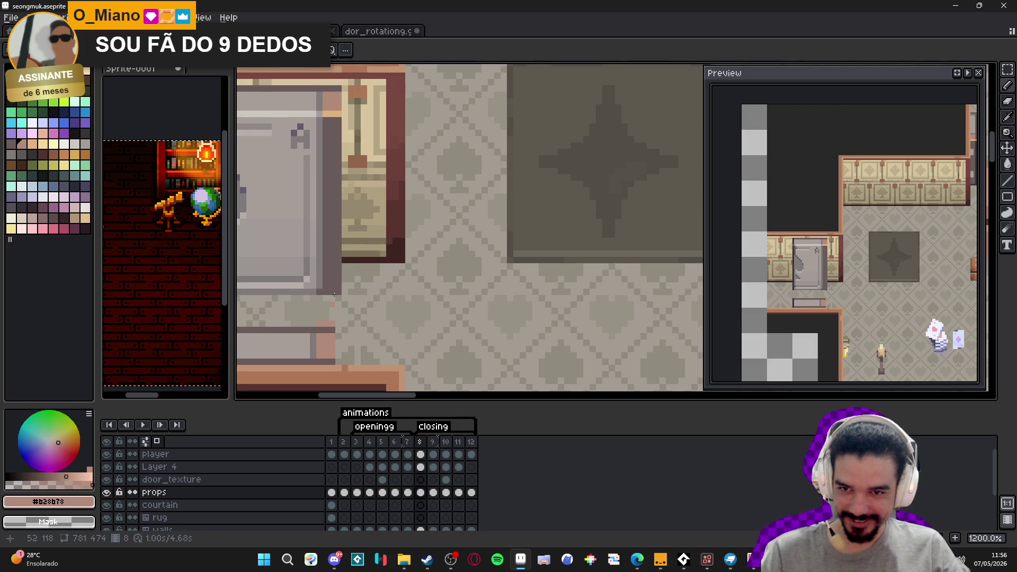
pyautogui.scroll(1, 334, 87)
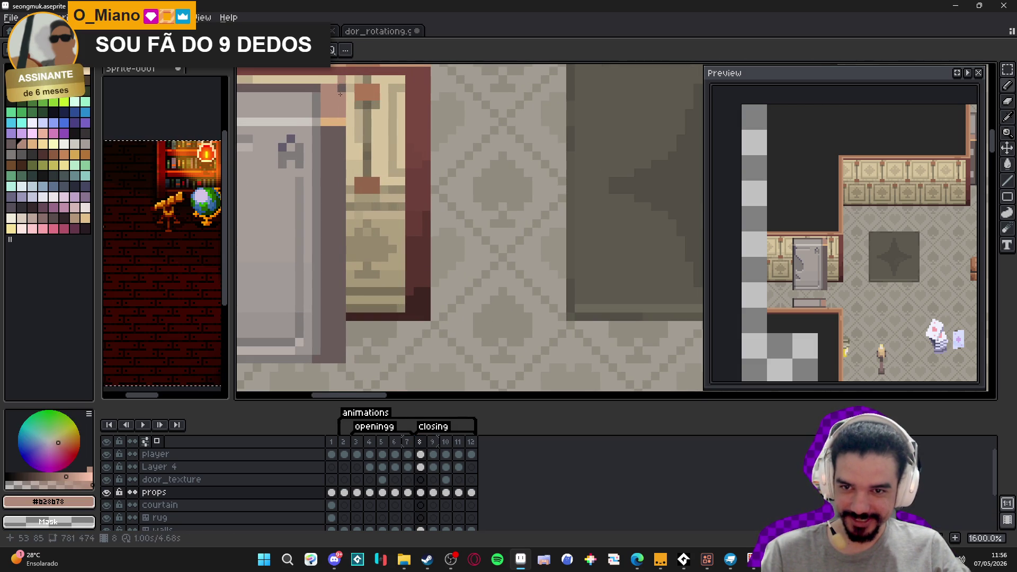
pyautogui.scroll(-3, 373, 241)
pyautogui.scroll(-1, 373, 241)
pyautogui.moveTo(374, 241)
pyautogui.mouseDown()
pyautogui.moveTo(366, 365)
pyautogui.moveTo(377, 319)
pyautogui.mouseUp()
pyautogui.click(441, 451)
pyautogui.click(445, 454)
pyautogui.click(458, 453)
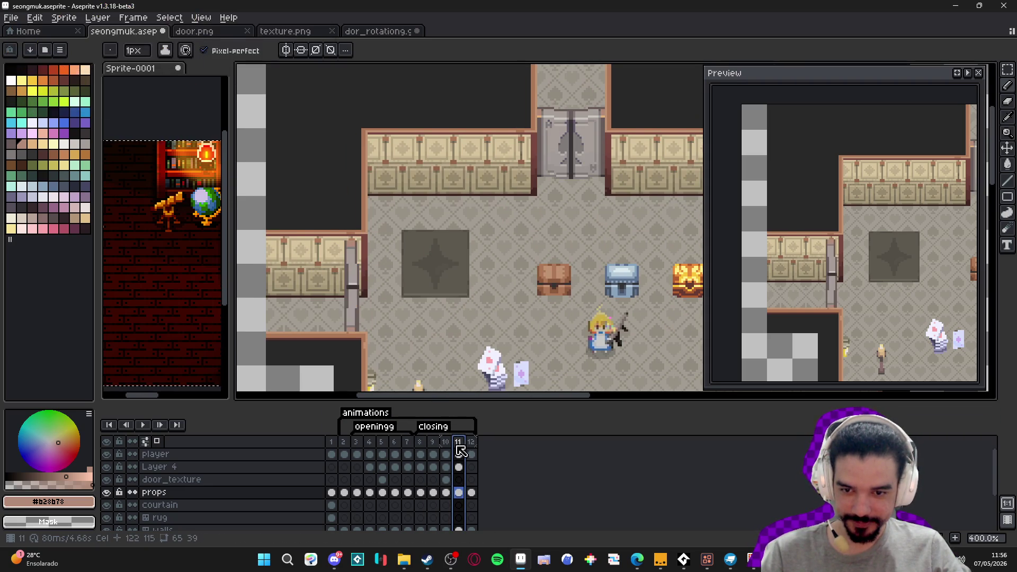
# Repaint the door's grey bottom row one pixel higher and paint the old row pink #b28b78.
pyautogui.scroll(5, 335, 314)
pyautogui.scroll(3, 336, 314)
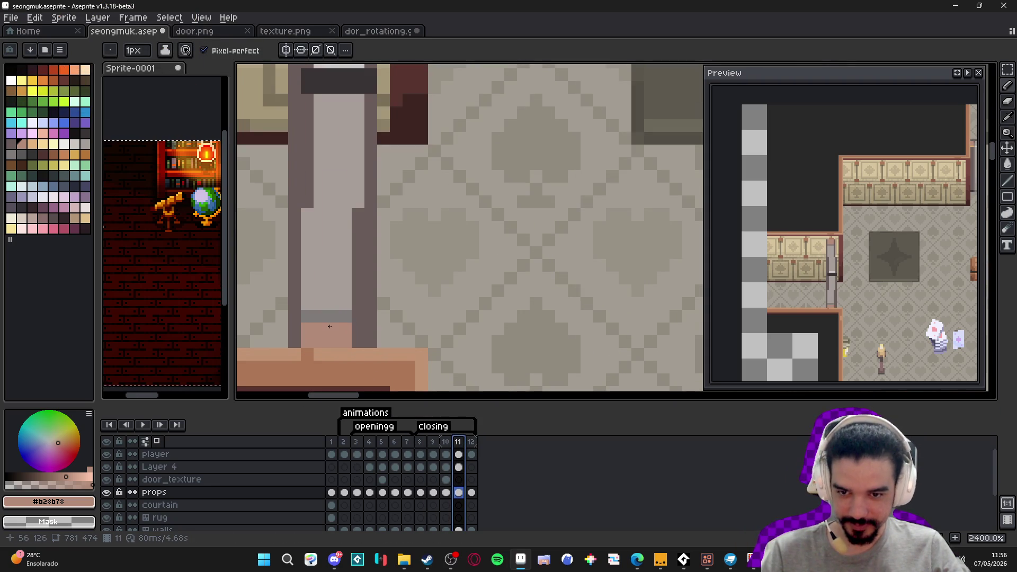
pyautogui.keyDown('alt'); pyautogui.click(306, 316); pyautogui.keyUp('alt')
pyautogui.moveTo(308, 301)
pyautogui.mouseDown()
pyautogui.moveTo(347, 302)
pyautogui.moveTo(307, 322)
pyautogui.mouseUp()
pyautogui.keyDown('alt'); pyautogui.click(348, 326); pyautogui.keyUp('alt')
pyautogui.scroll(-6, 306, 322)
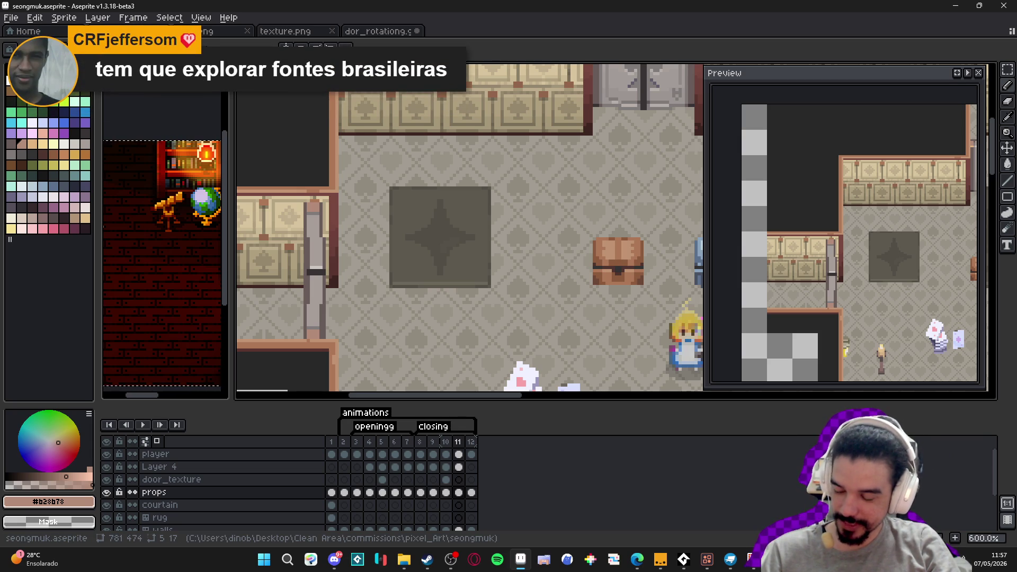
# Check the browser, recentre the room at 300%, and jump via frame 12 back to frame 3.
pyautogui.hotkey('alt', 'Tab')
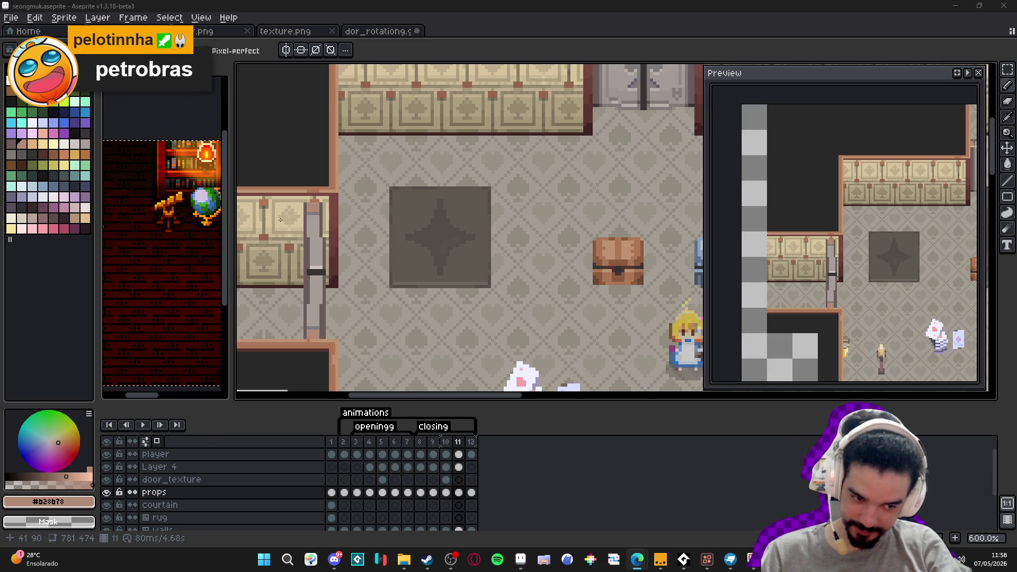
pyautogui.scroll(-3, 409, 239)
pyautogui.moveTo(410, 238); pyautogui.dragTo(351, 250)
pyautogui.click(471, 442)
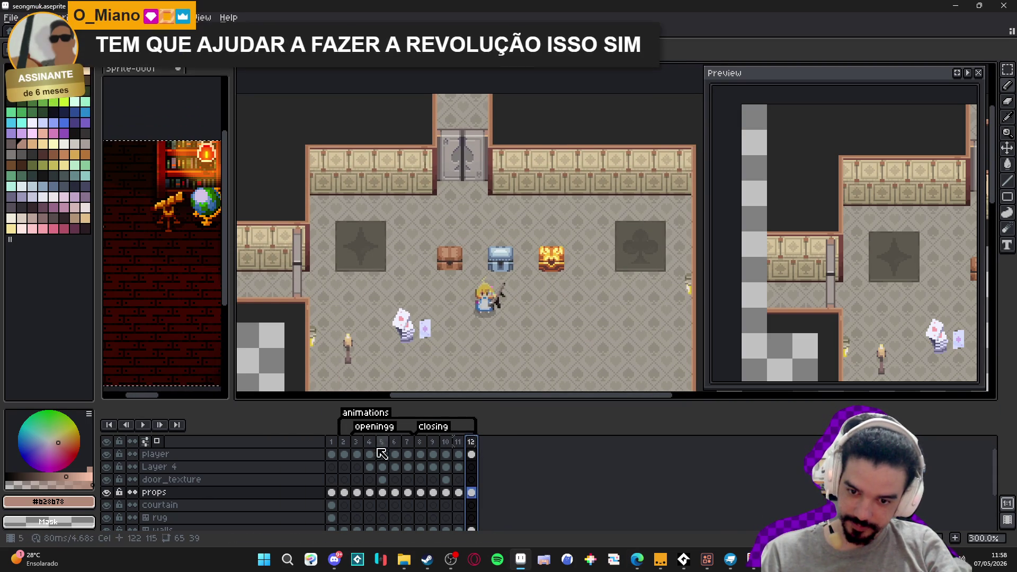
pyautogui.click(356, 442)
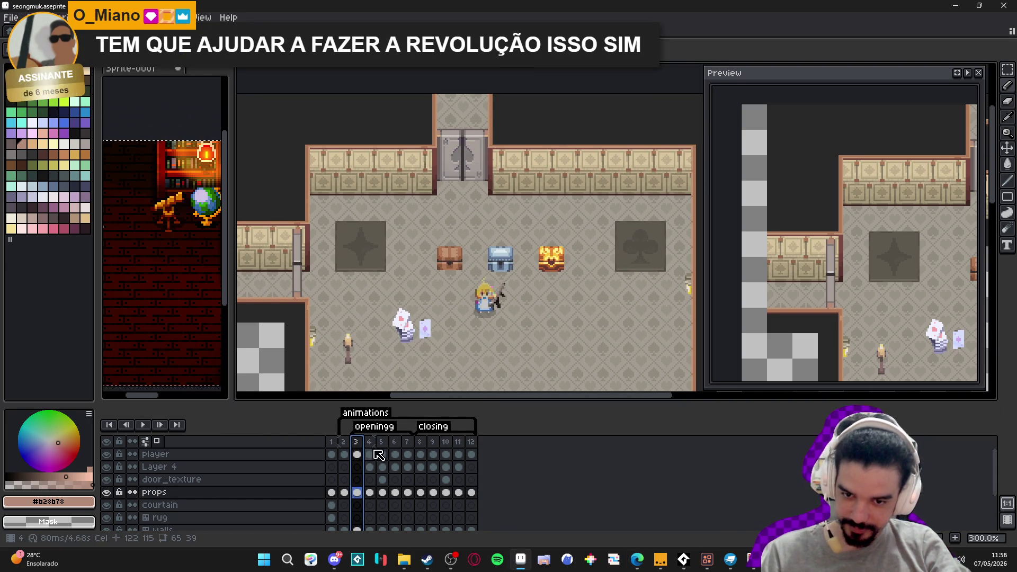
# Step through the door-opening frames 4 to 8.
pyautogui.click(369, 442)
pyautogui.click(381, 442)
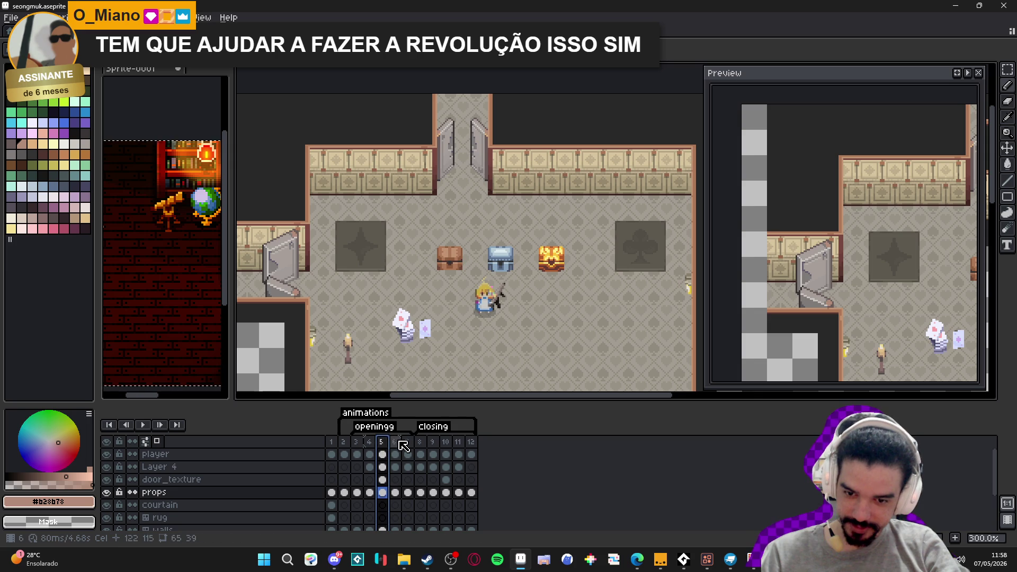
pyautogui.click(395, 442)
pyautogui.click(408, 442)
pyautogui.click(421, 443)
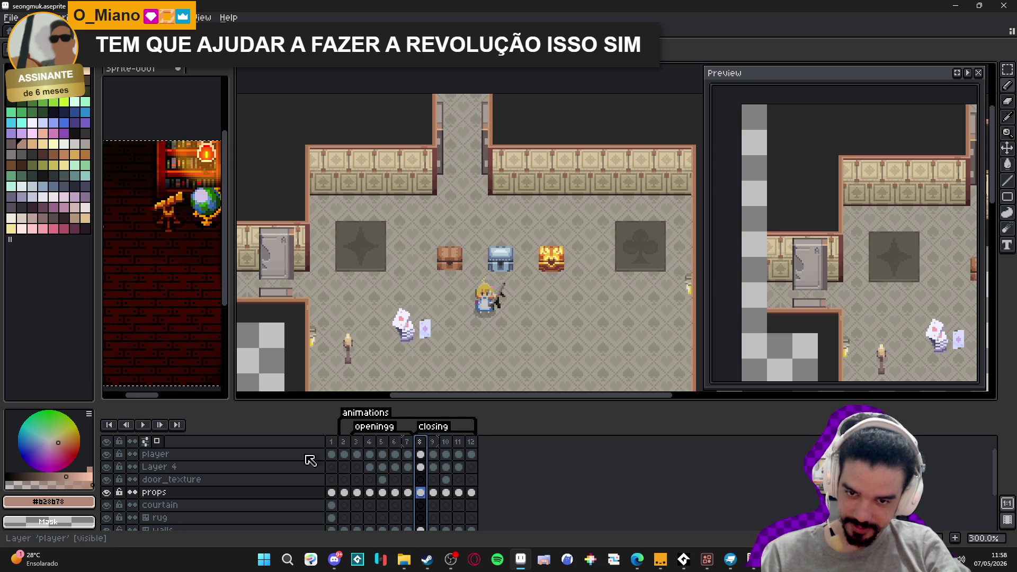
# Play and stop the animation, then revisit frames 3, 4 and 6.
pyautogui.click(142, 426)
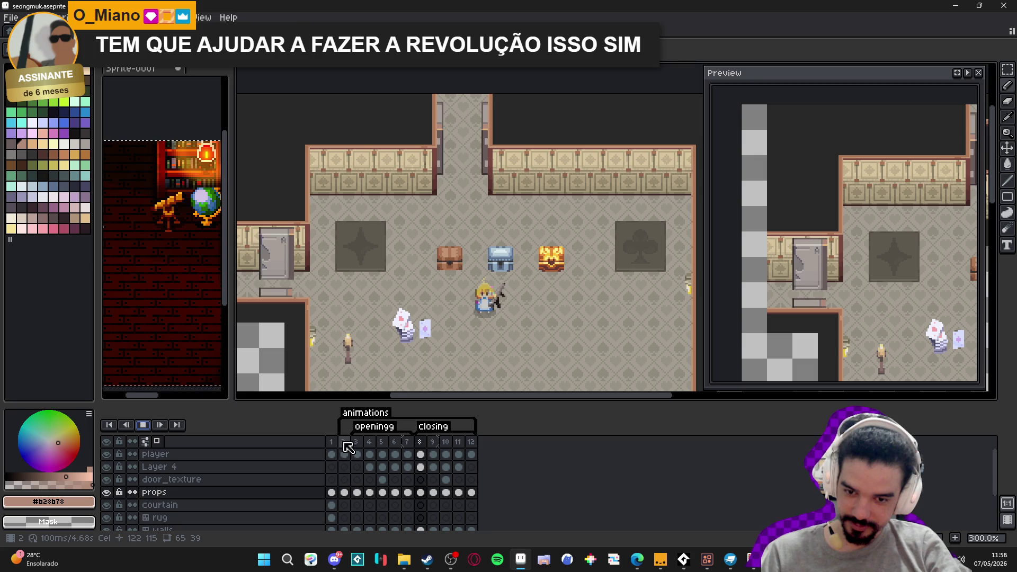
pyautogui.click(142, 428)
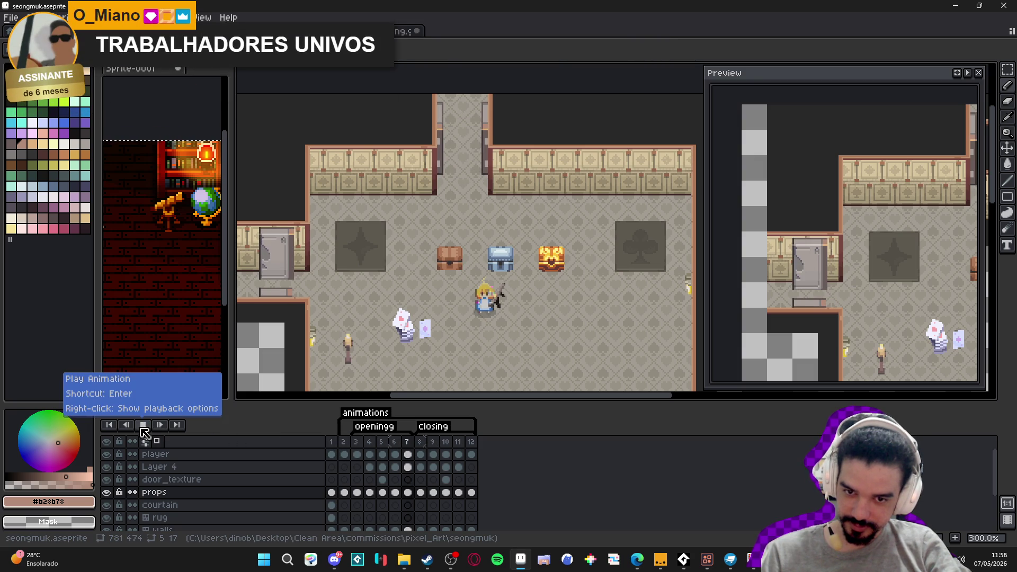
pyautogui.click(356, 443)
pyautogui.click(365, 443)
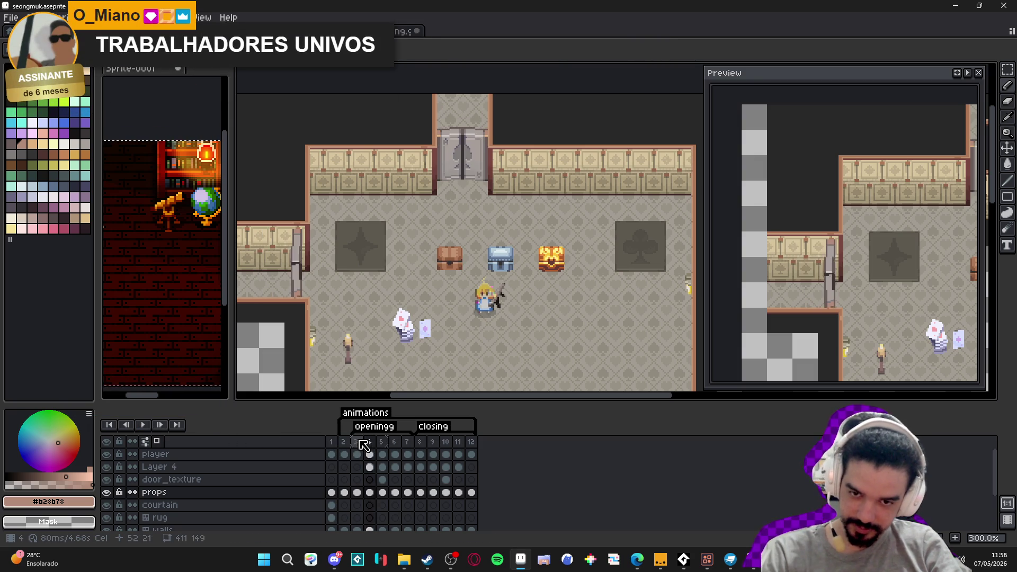
pyautogui.click(394, 443)
# Zoom in and select the three chests, then step to frames 7 and 8.
pyautogui.scroll(1, 459, 270)
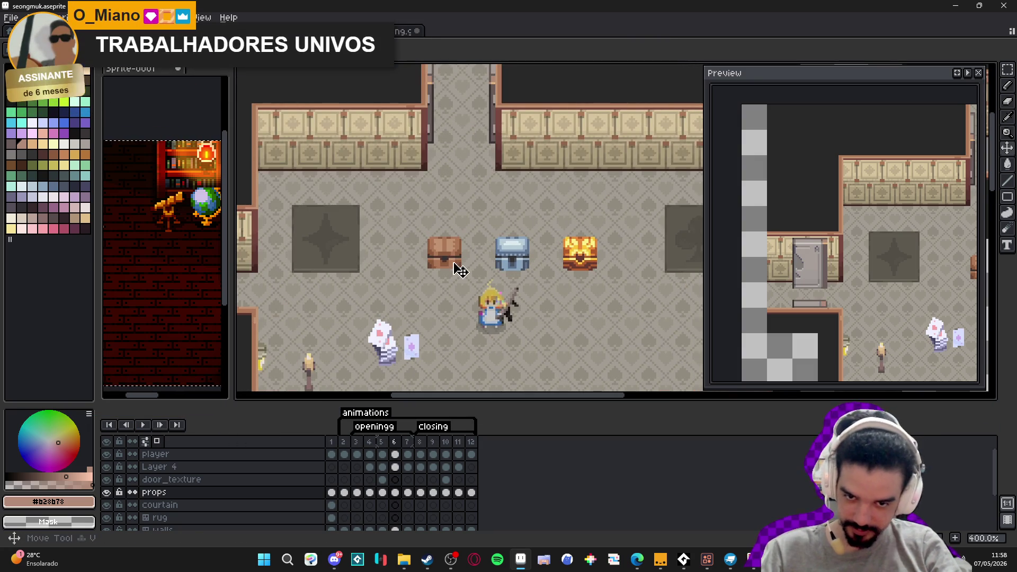
pyautogui.moveTo(460, 270); pyautogui.dragTo(410, 281)
pyautogui.moveTo(356, 237); pyautogui.dragTo(576, 293)
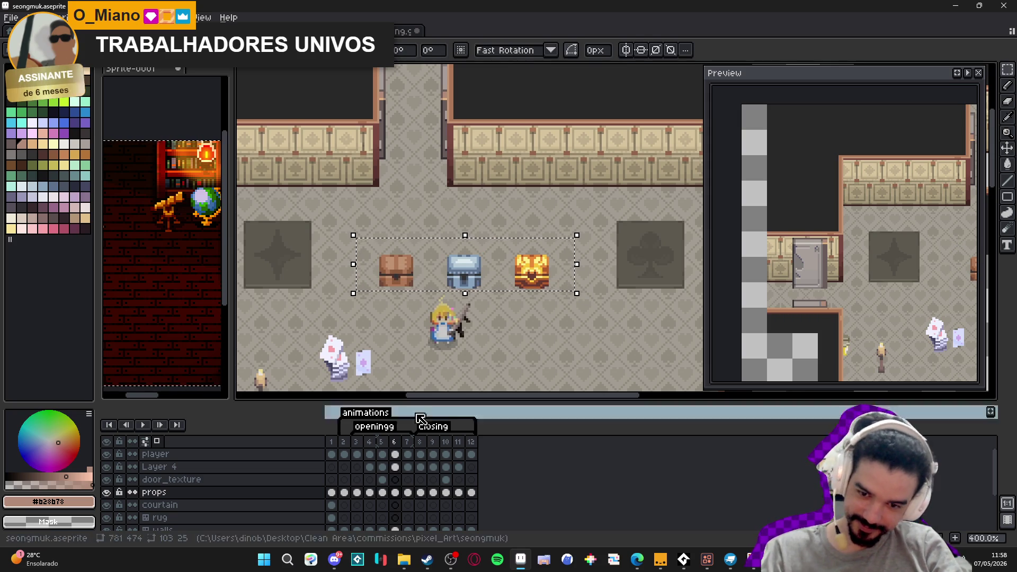
pyautogui.click(411, 444)
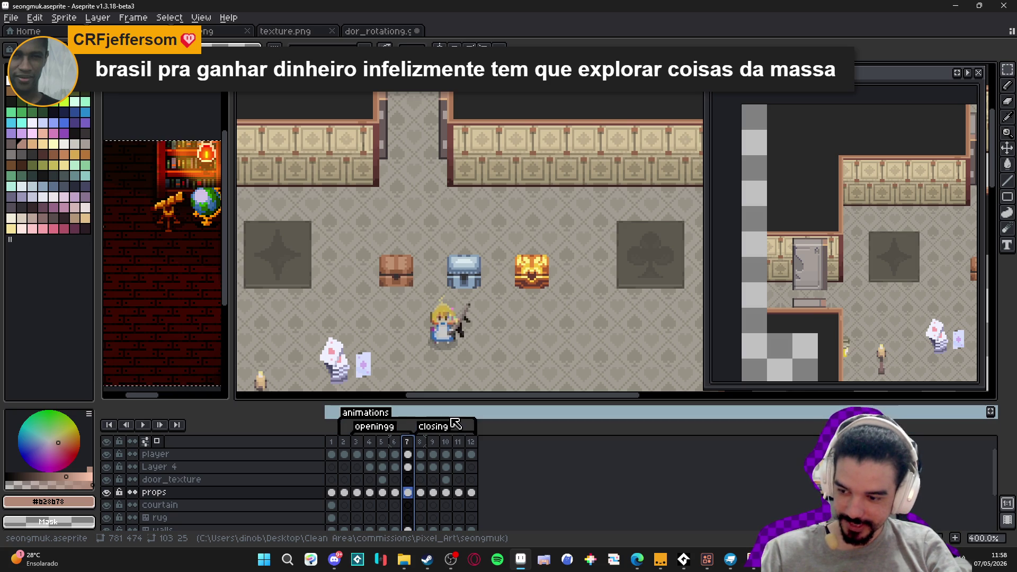
pyautogui.click(419, 443)
# Step through closing frames 9 to 12 and pan the preview to show the door and chests.
pyautogui.click(432, 445)
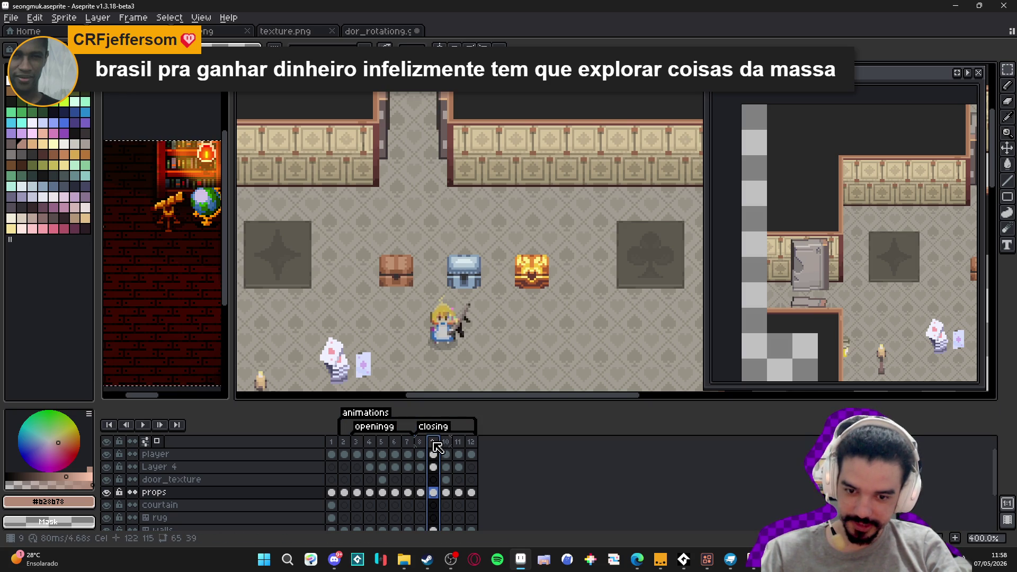
pyautogui.click(446, 444)
pyautogui.click(458, 445)
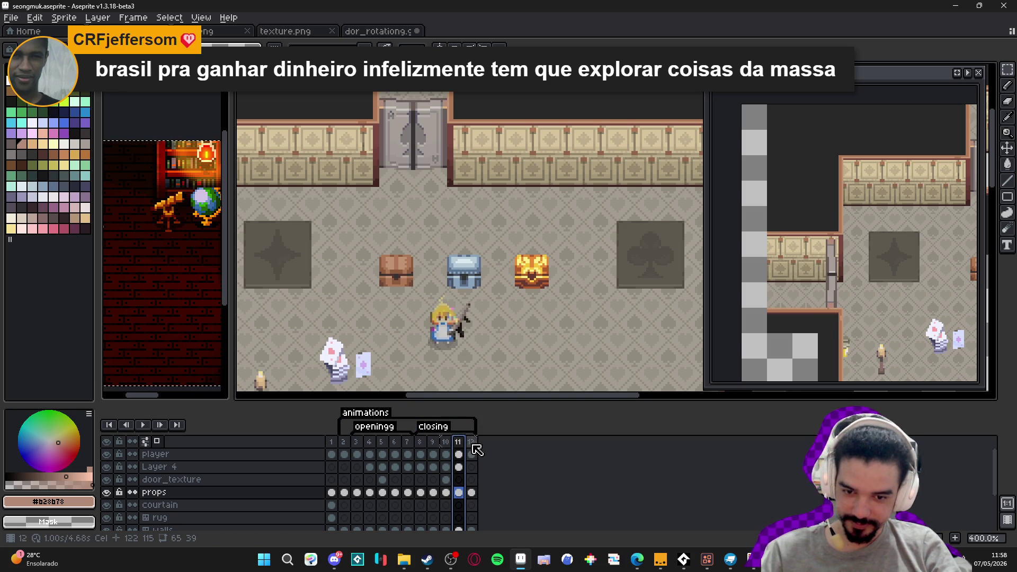
pyautogui.click(471, 444)
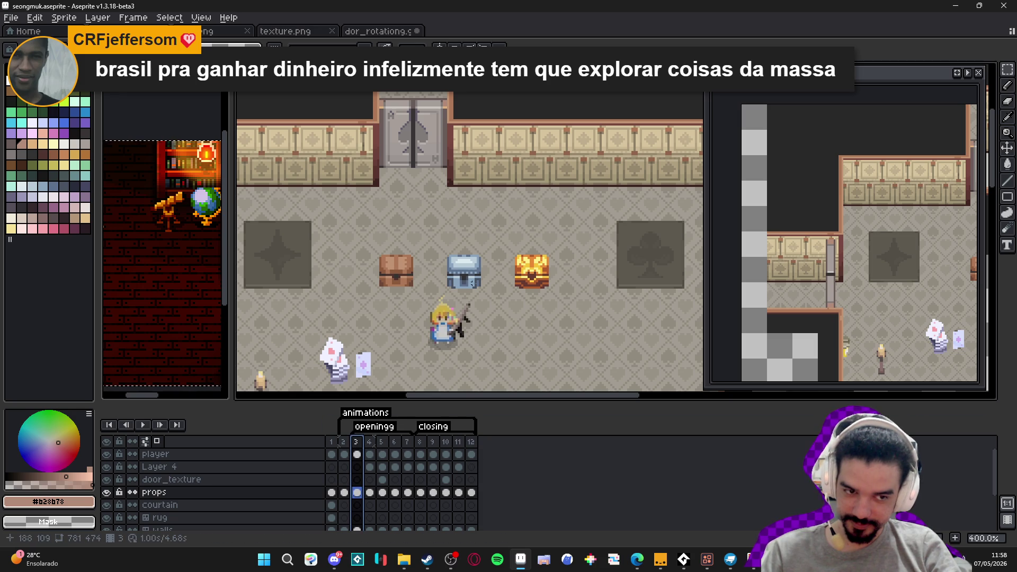
pyautogui.moveTo(877, 296); pyautogui.dragTo(797, 283)
pyautogui.scroll(-1, 798, 282)
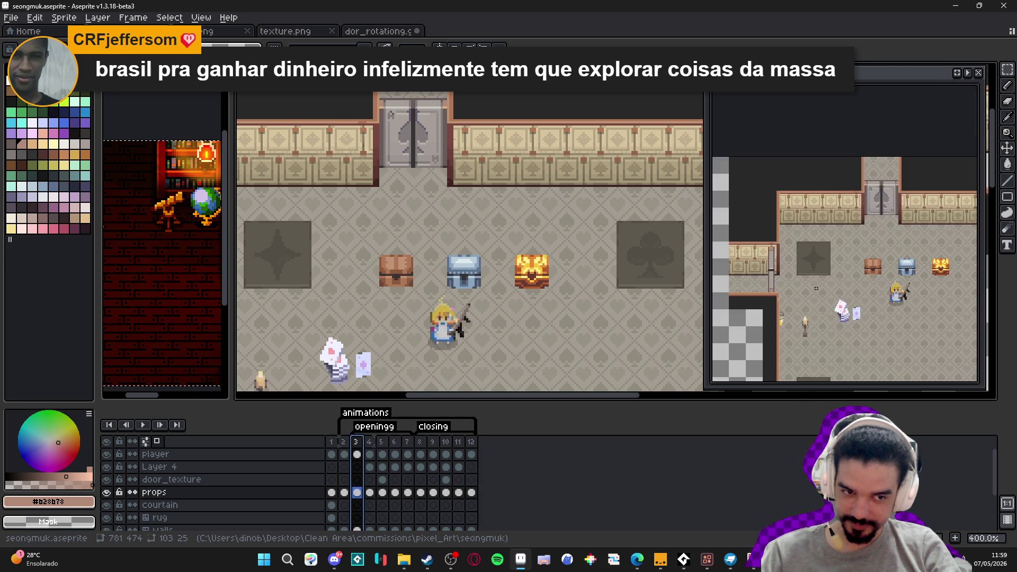
pyautogui.scroll(1, 834, 286)
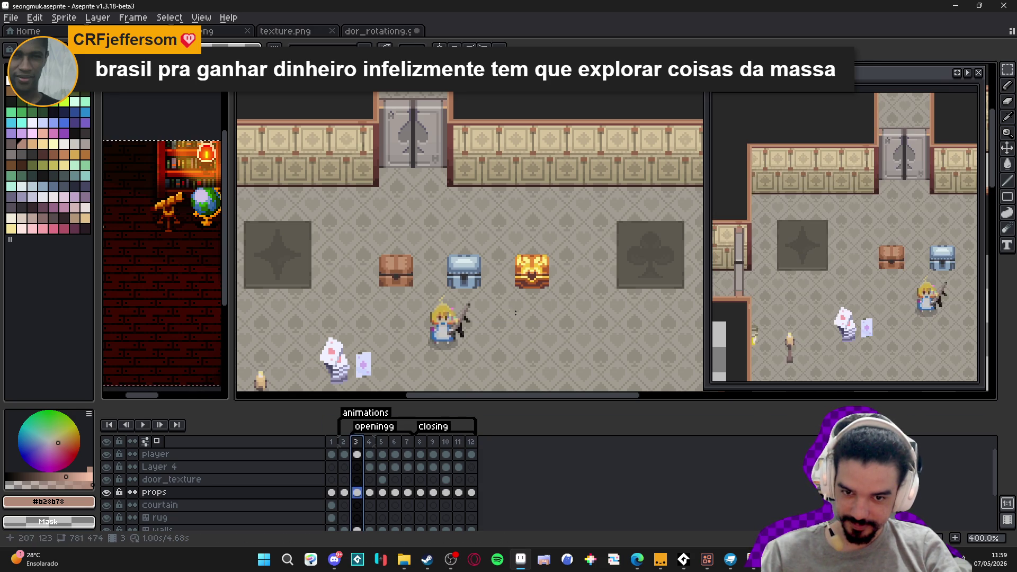
pyautogui.click(398, 286)
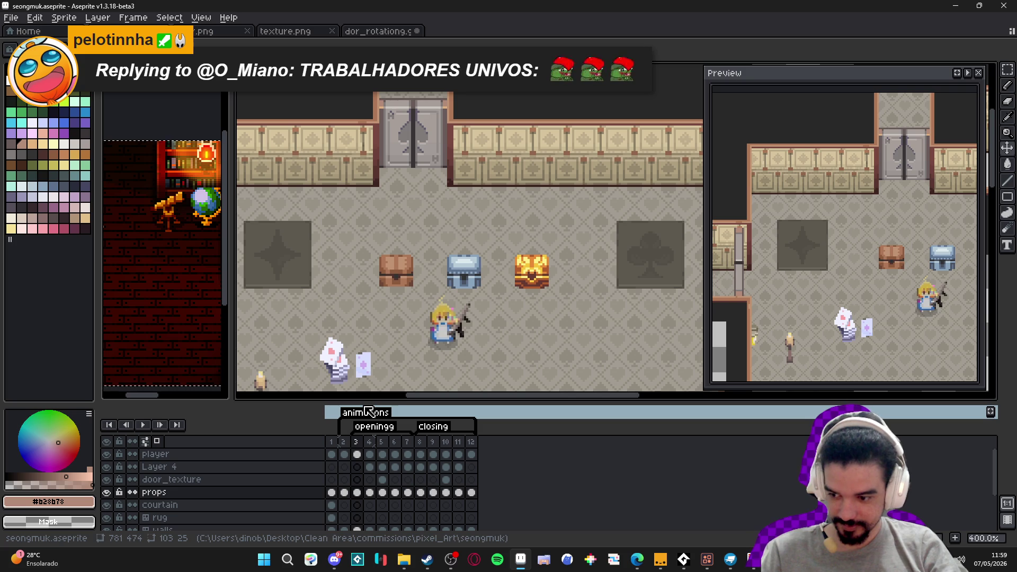
# Step through opening frames 4 to 8, then play and stop the animation from frame 3.
pyautogui.click(369, 444)
pyautogui.click(394, 446)
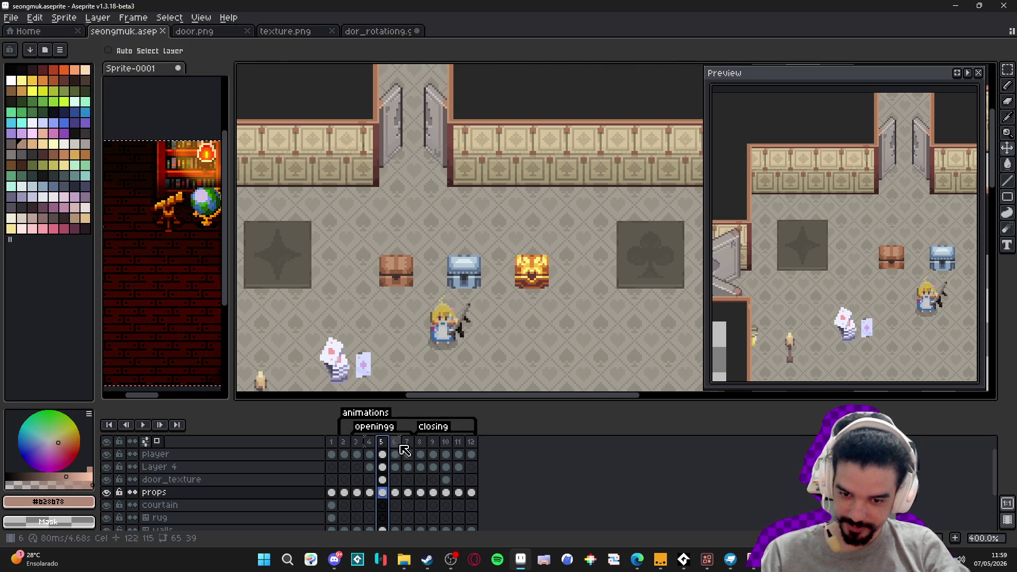
pyautogui.click(407, 446)
pyautogui.click(419, 447)
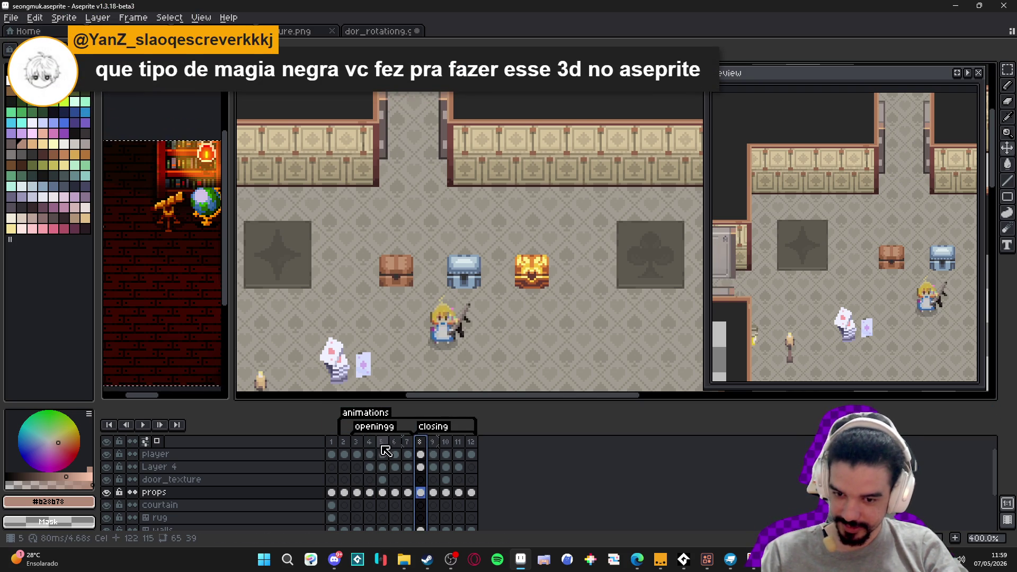
pyautogui.click(356, 443)
pyautogui.click(142, 426)
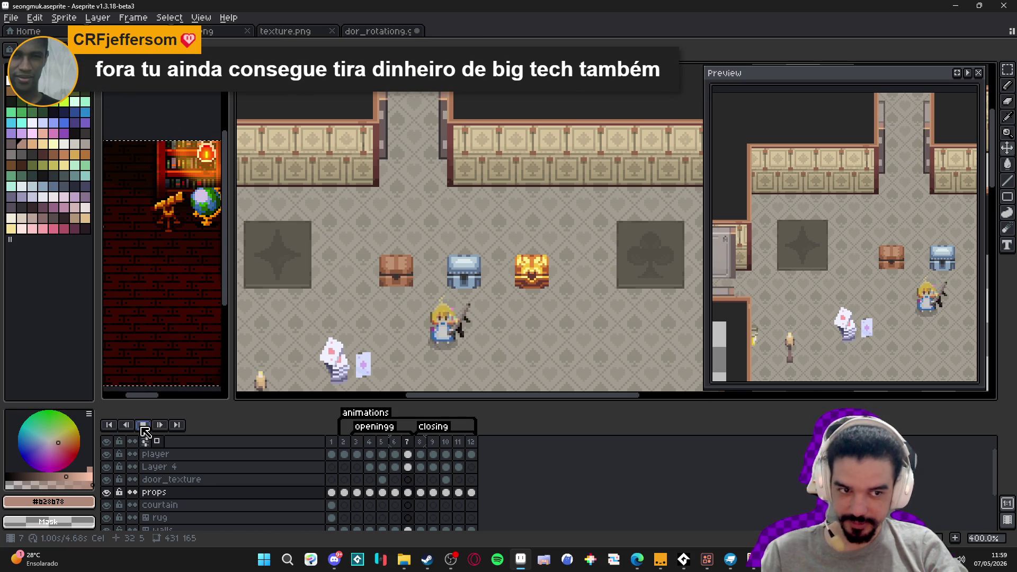
pyautogui.click(143, 426)
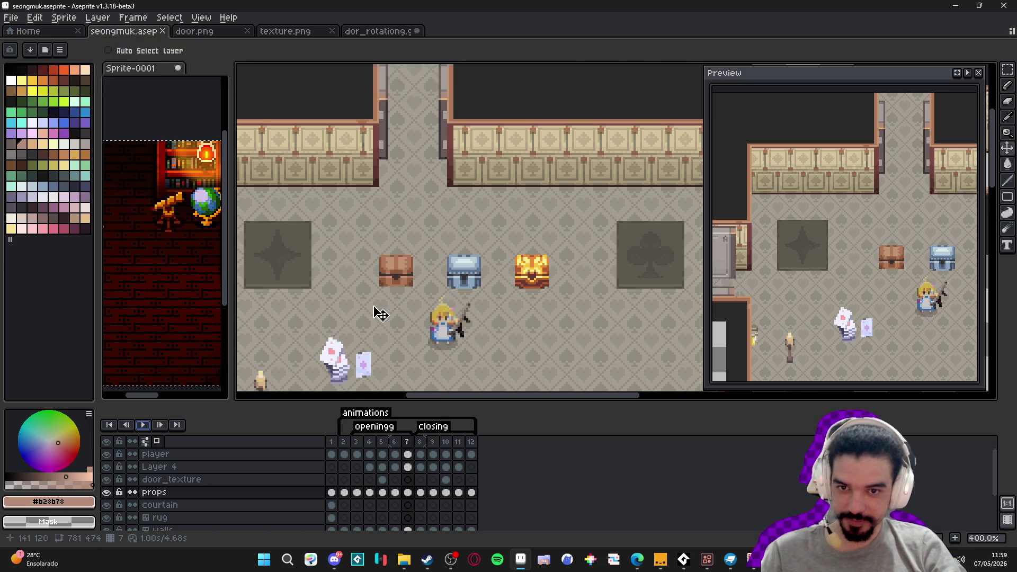
# Pan to the left room's door and step through frames 3 to 9 again.
pyautogui.moveTo(386, 313); pyautogui.dragTo(514, 295)
pyautogui.click(356, 442)
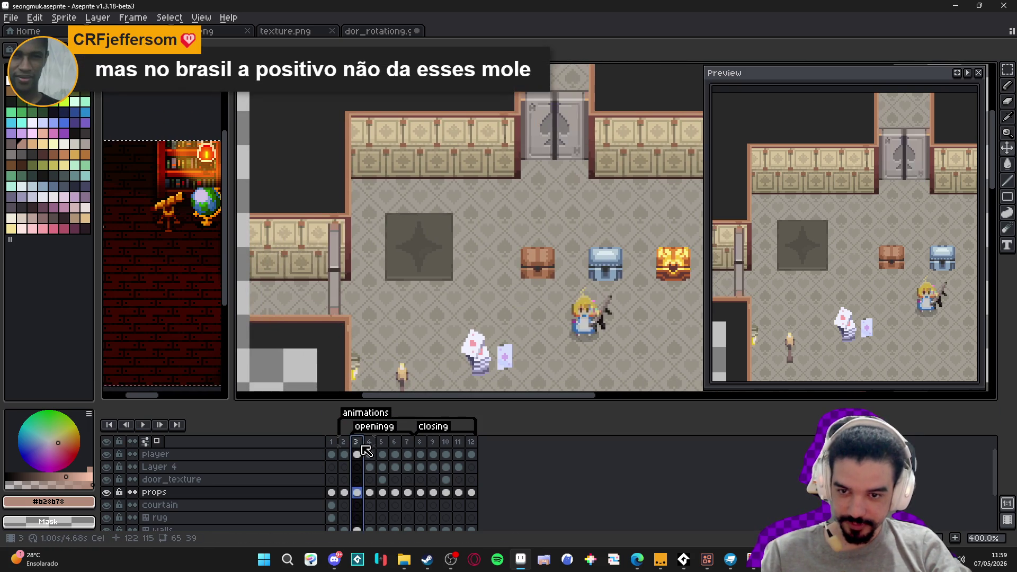
pyautogui.click(369, 442)
pyautogui.click(381, 442)
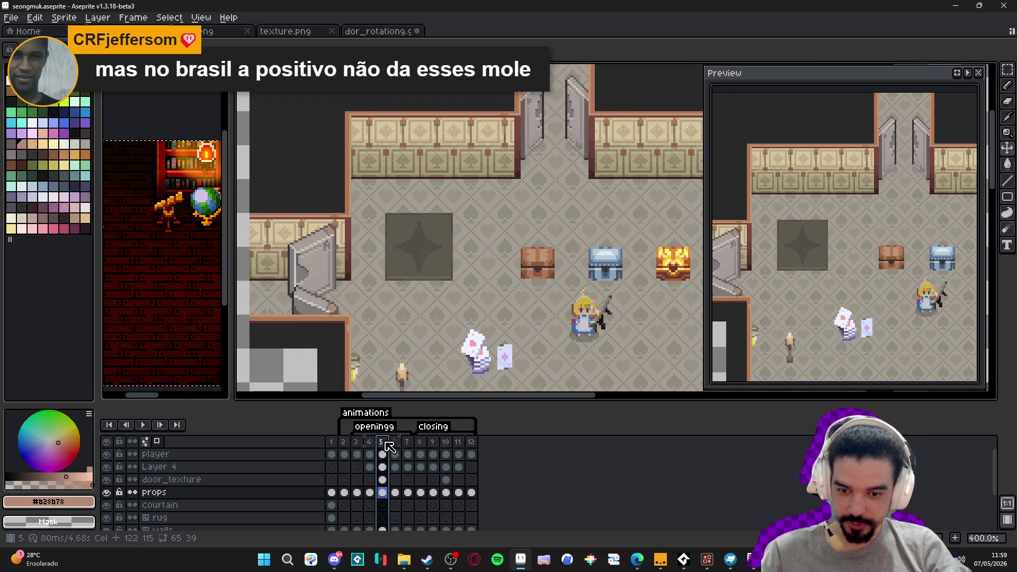
pyautogui.click(395, 442)
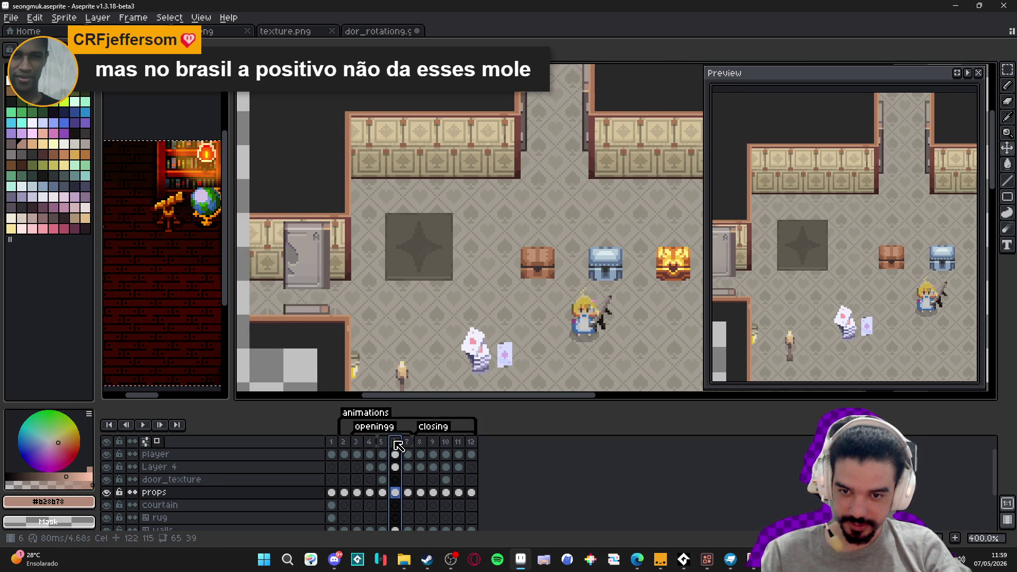
pyautogui.click(407, 442)
pyautogui.click(420, 442)
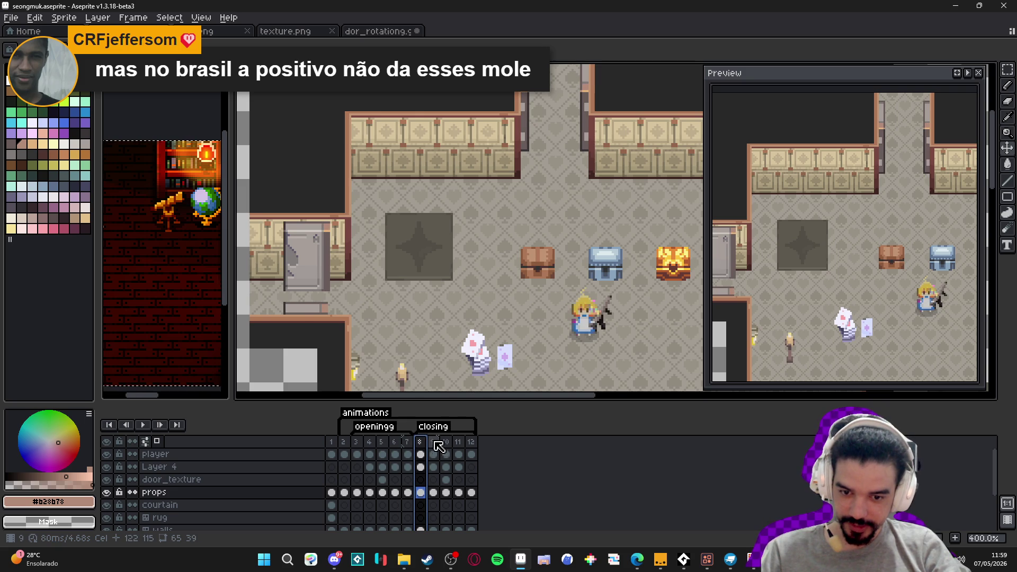
pyautogui.click(433, 442)
pyautogui.click(356, 442)
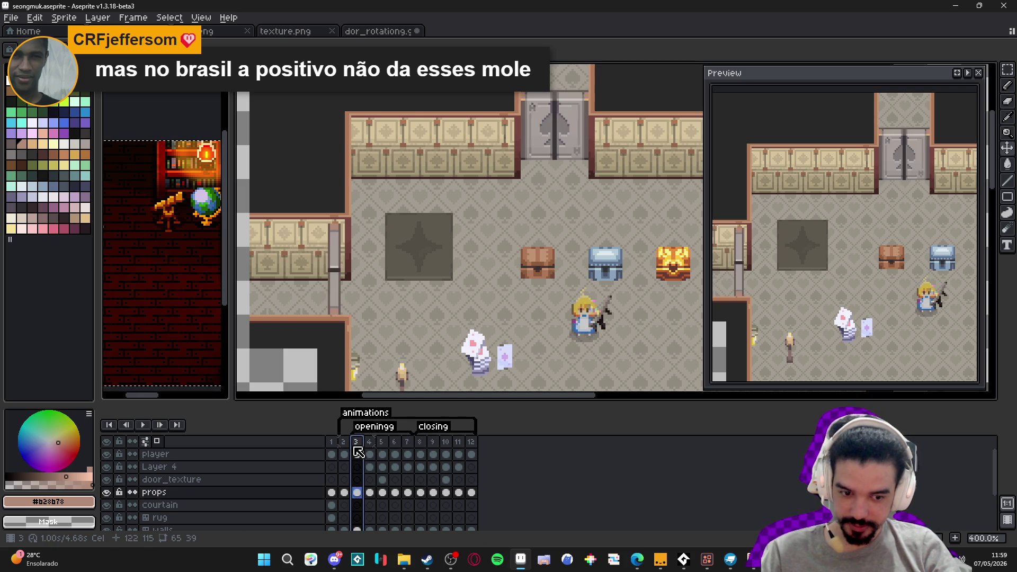
# Preview the door rotation in Blockbench, then bring up dor_rotationg.gif in Aseprite.
pyautogui.click(730, 560)
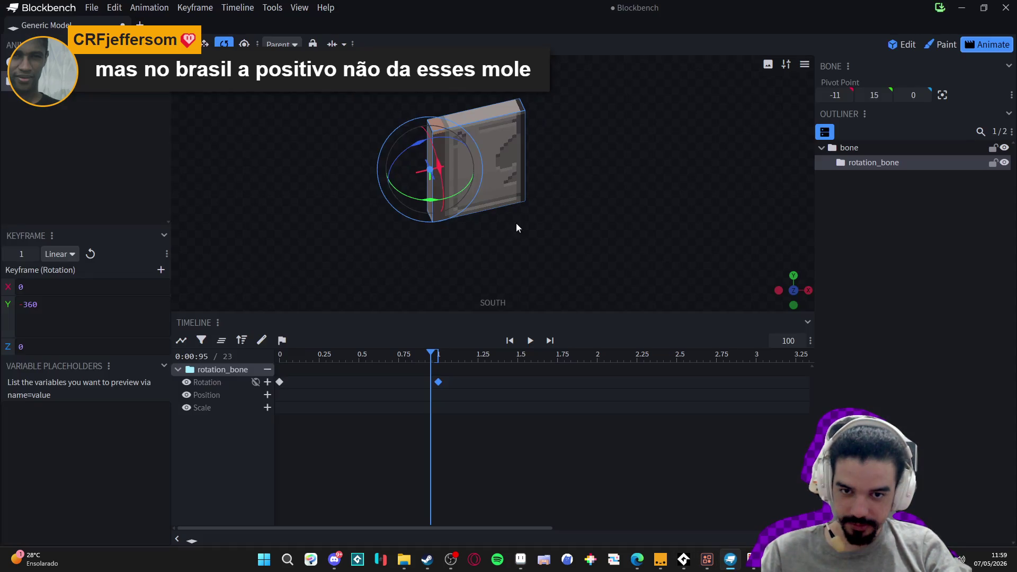
pyautogui.click(530, 341)
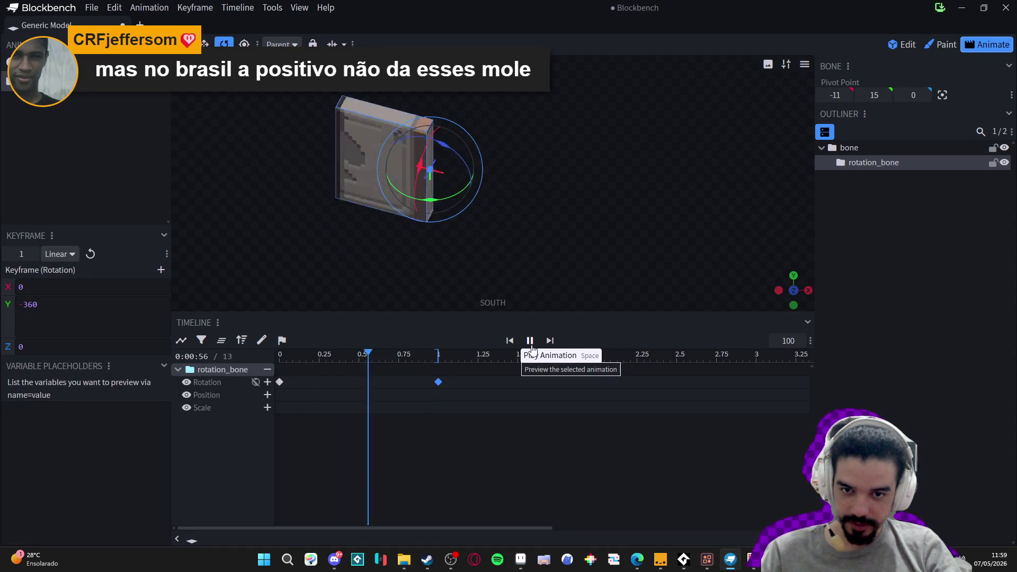
pyautogui.click(530, 341)
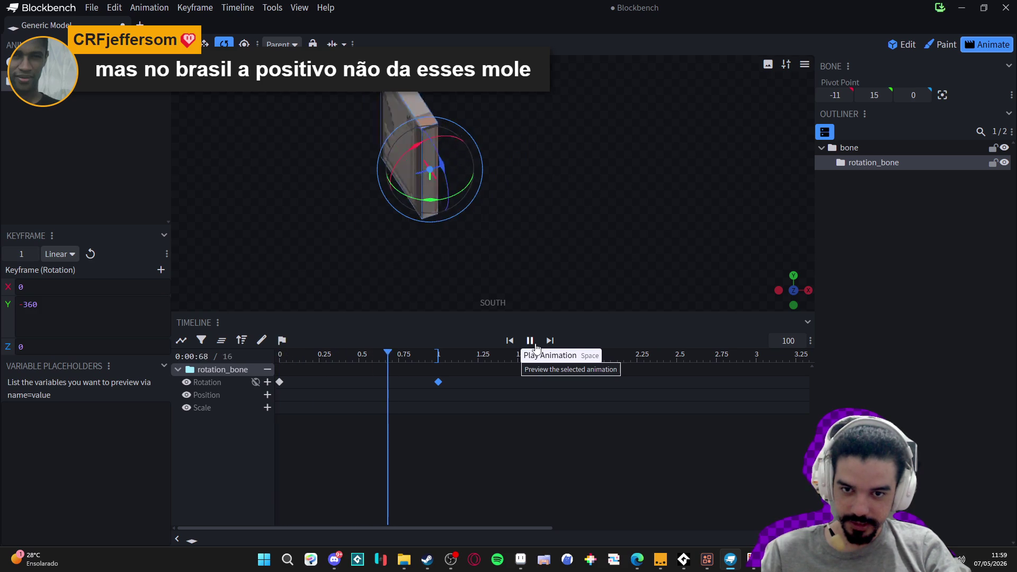
pyautogui.click(983, 7)
pyautogui.click(864, 33)
pyautogui.click(378, 31)
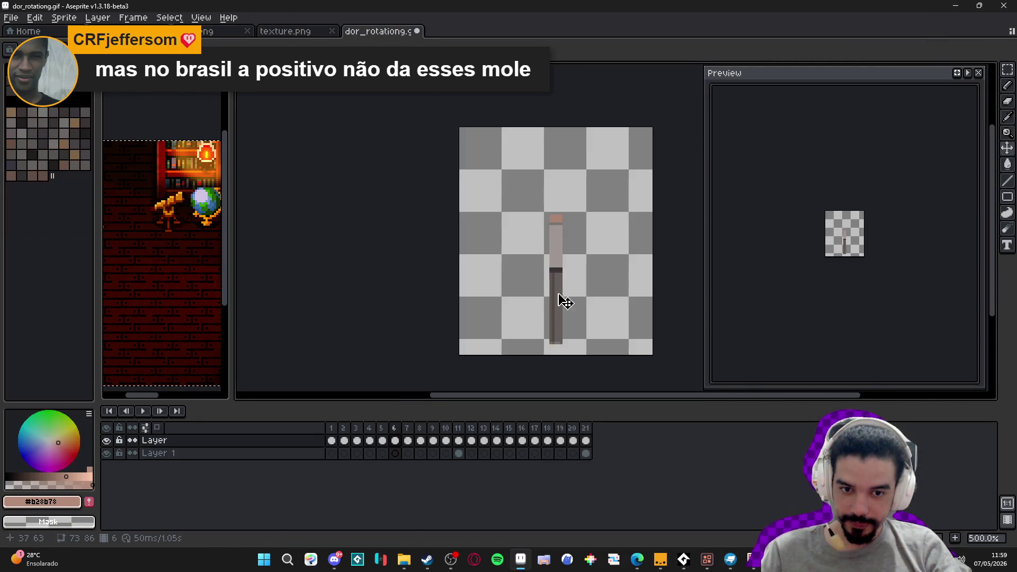
# Play the dor_rotationg.gif door rotation animation, then stop it.
pyautogui.scroll(1, 485, 264)
pyautogui.click(143, 411)
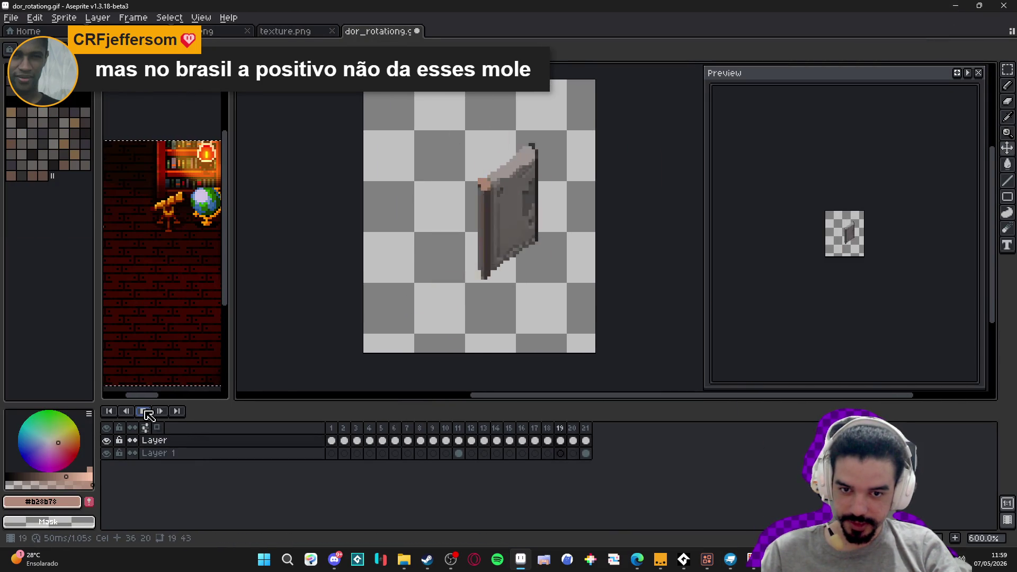
pyautogui.click(148, 414)
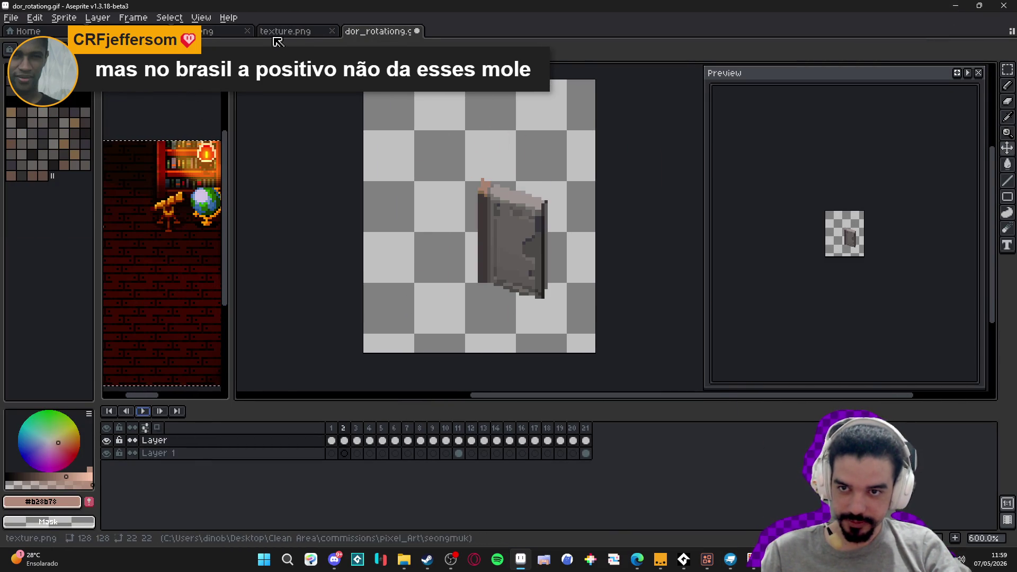
# Look over texture.png and door.png, then go back to seongmuk.aseprite.
pyautogui.click(285, 31)
pyautogui.click(206, 34)
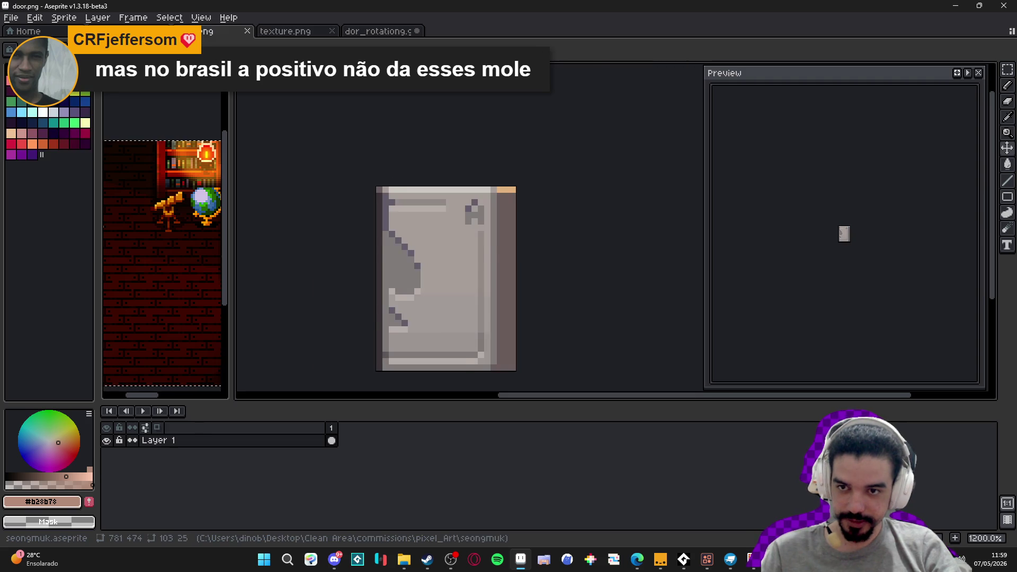
pyautogui.click(126, 31)
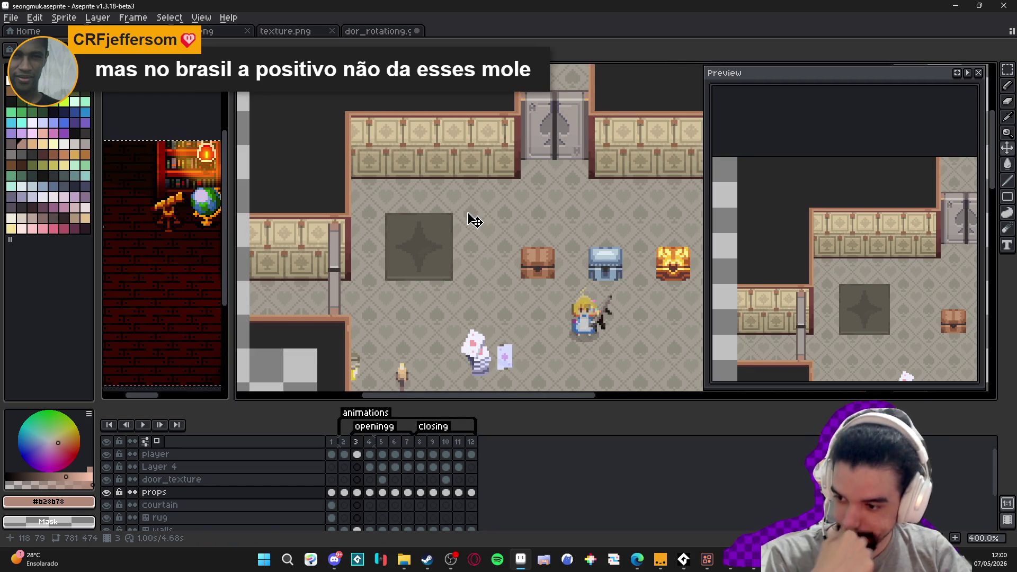
pyautogui.moveTo(431, 136); pyautogui.dragTo(453, 216)
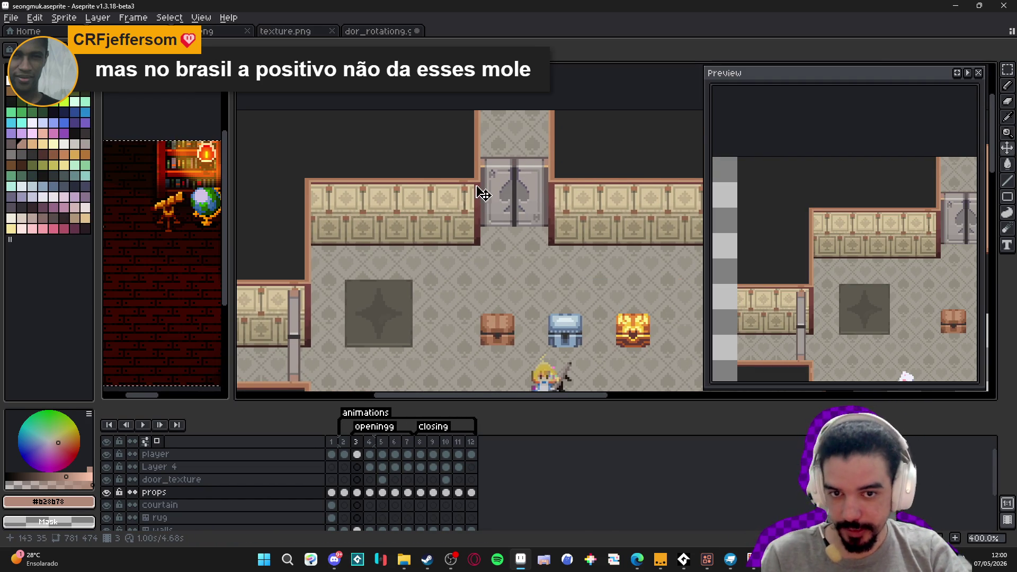
pyautogui.moveTo(494, 181); pyautogui.dragTo(512, 159)
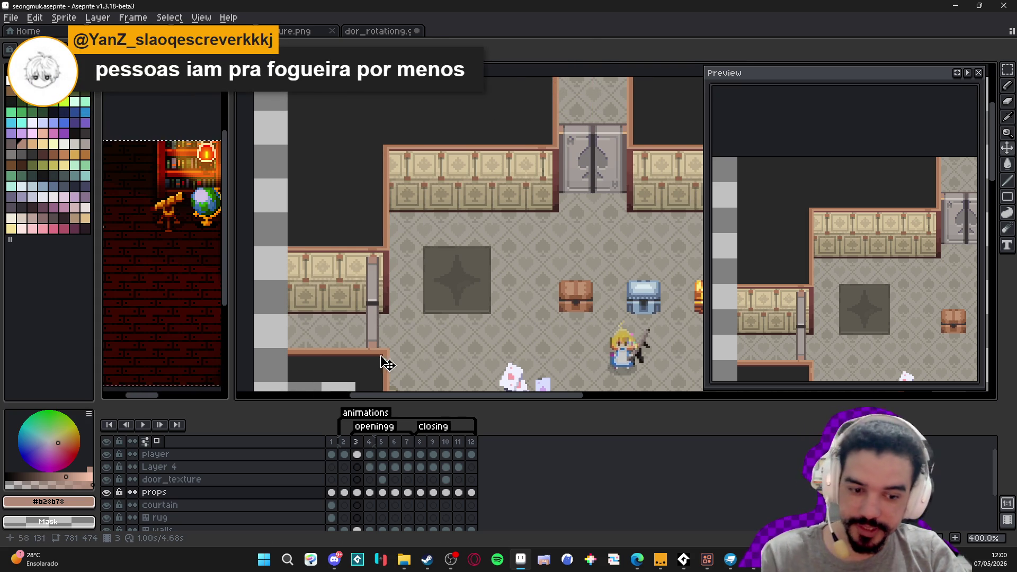
pyautogui.click(730, 559)
# Replay the Blockbench door rotation, return to Edit mode, and minimize Blockbench.
pyautogui.click(530, 340)
pyautogui.click(901, 44)
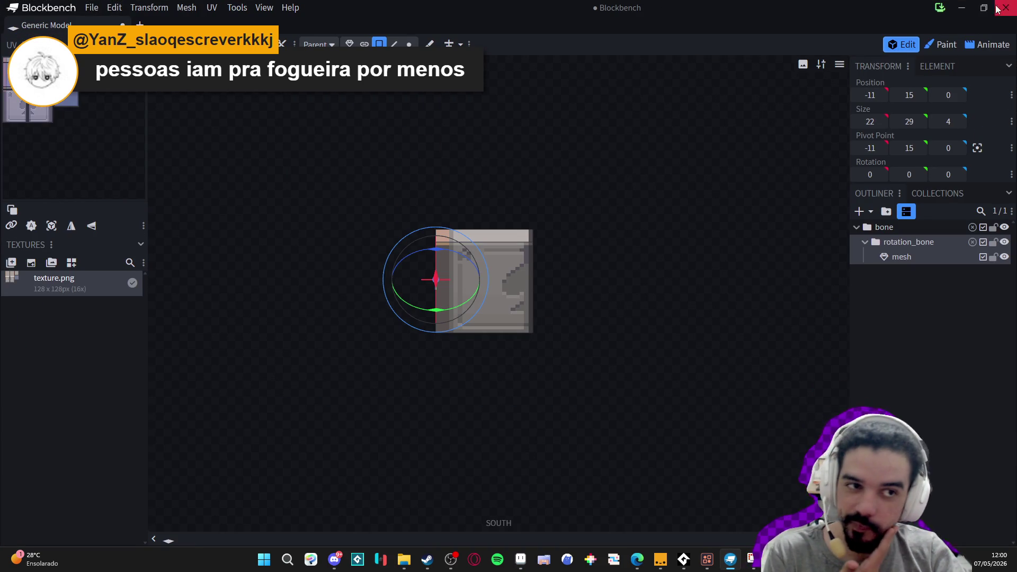
pyautogui.click(966, 8)
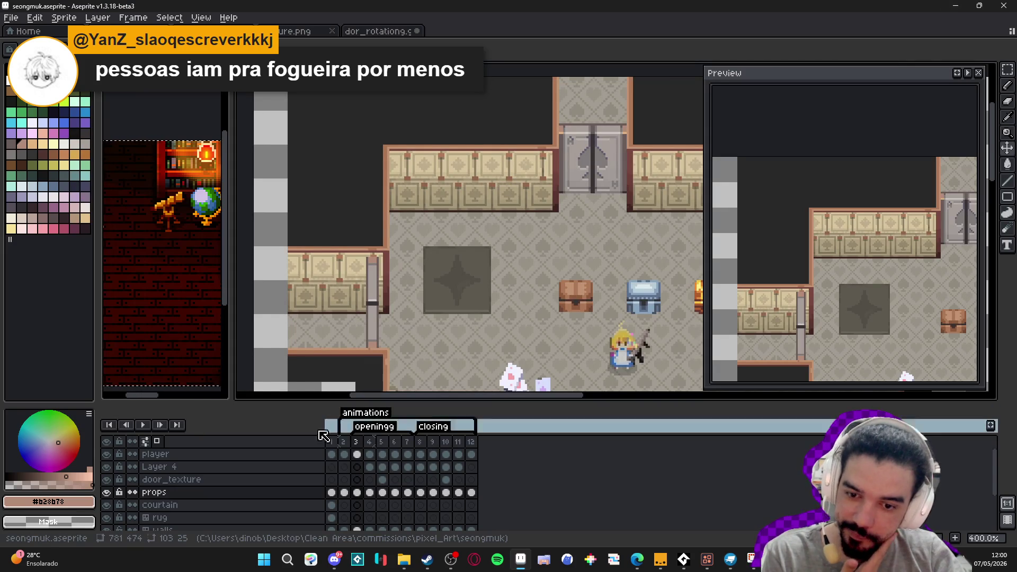
pyautogui.click(142, 424)
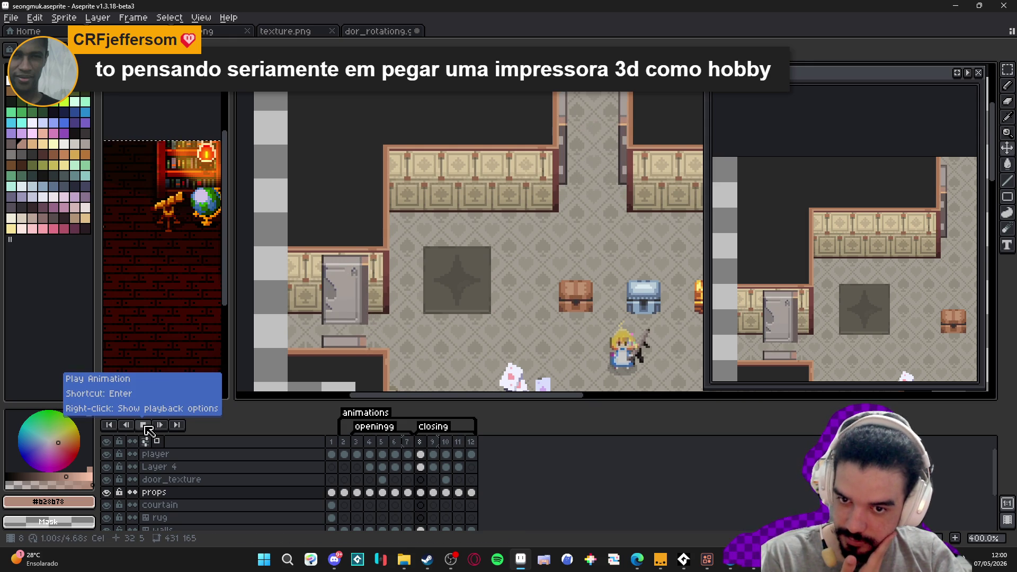
pyautogui.click(146, 427)
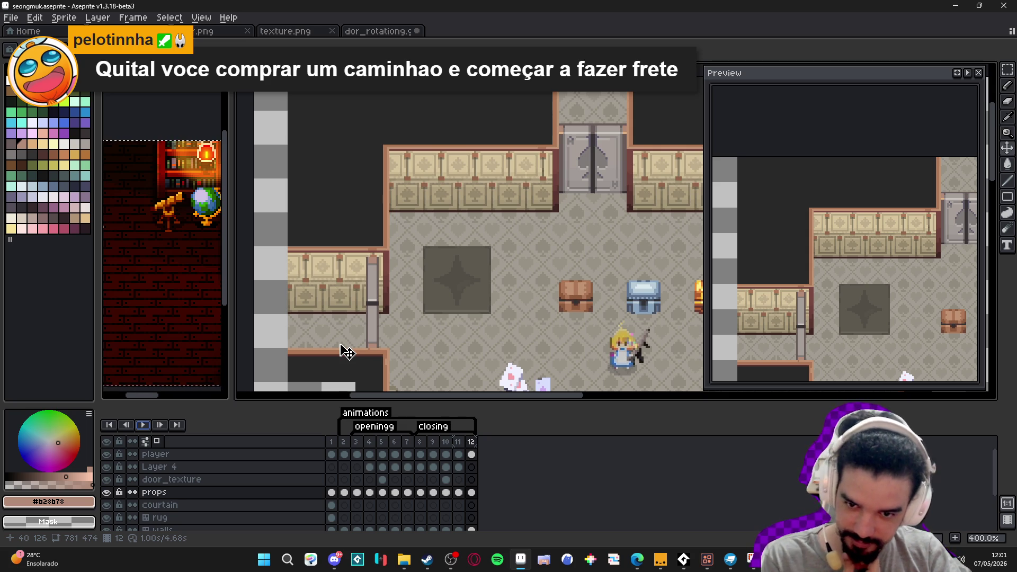
pyautogui.click(141, 425)
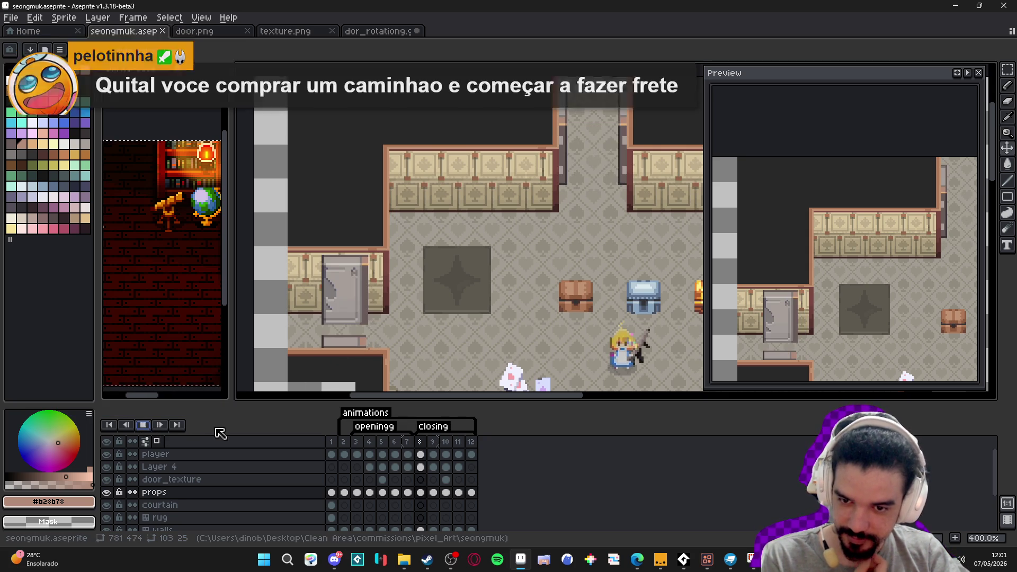
pyautogui.click(348, 446)
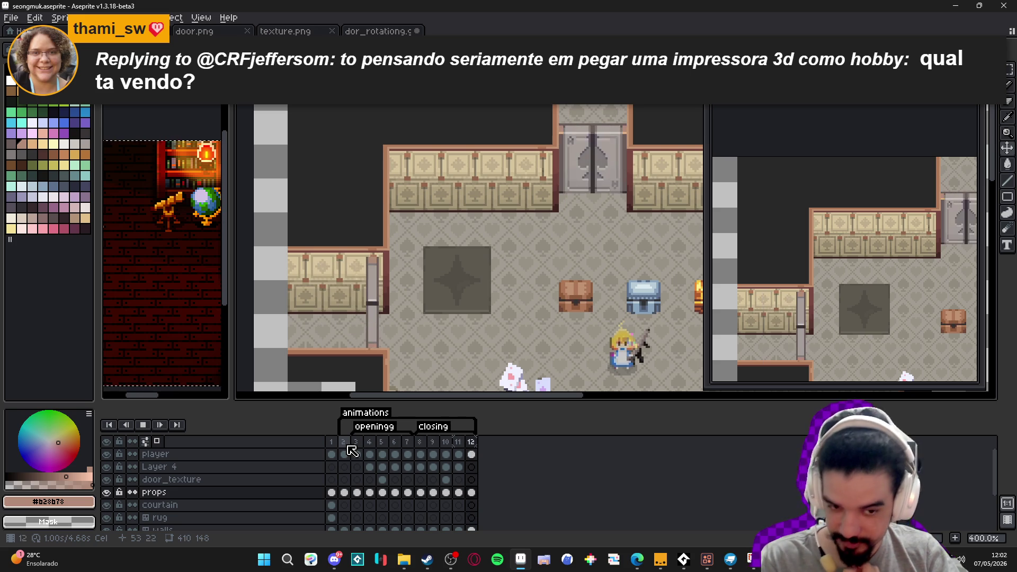
pyautogui.click(356, 454)
pyautogui.press('Return')
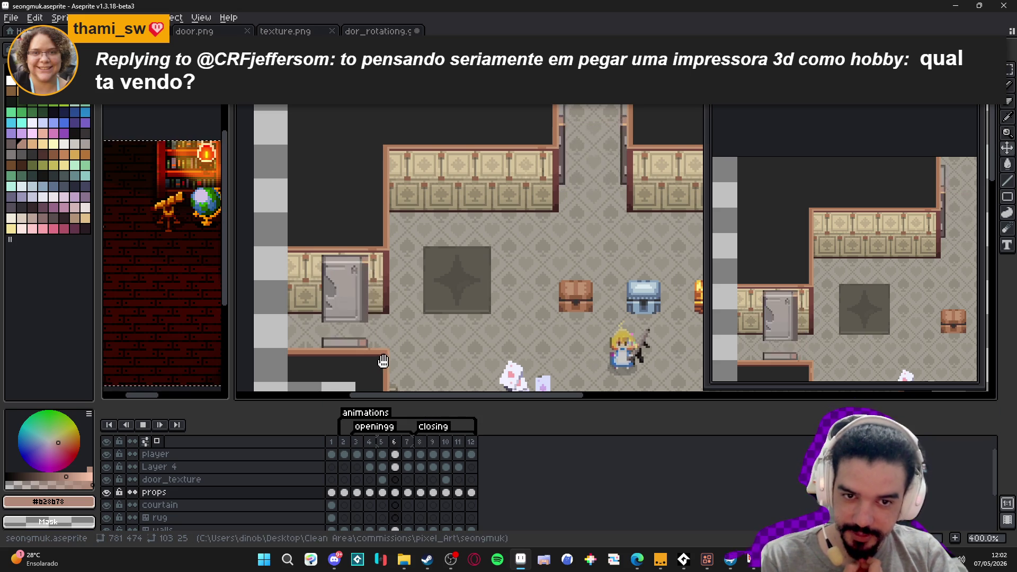
pyautogui.moveTo(419, 310)
pyautogui.mouseDown()
pyautogui.moveTo(337, 257)
pyautogui.moveTo(364, 288)
pyautogui.mouseUp()
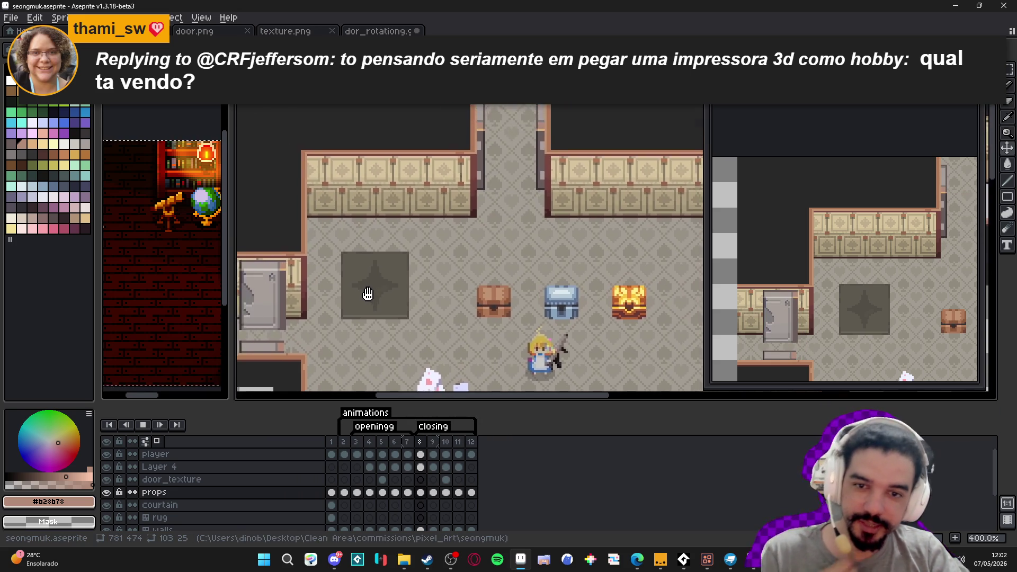
pyautogui.scroll(-1, 363, 288)
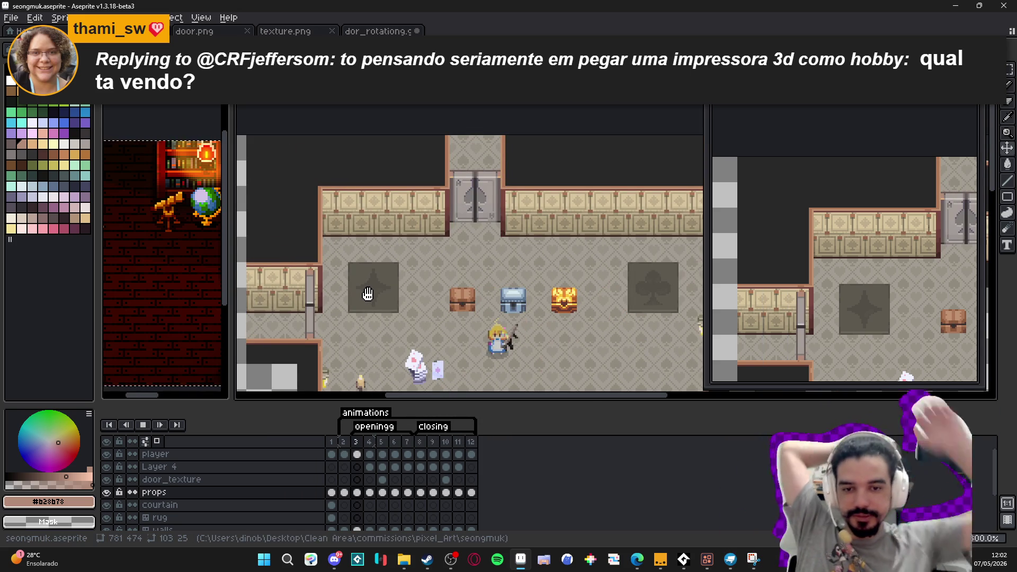